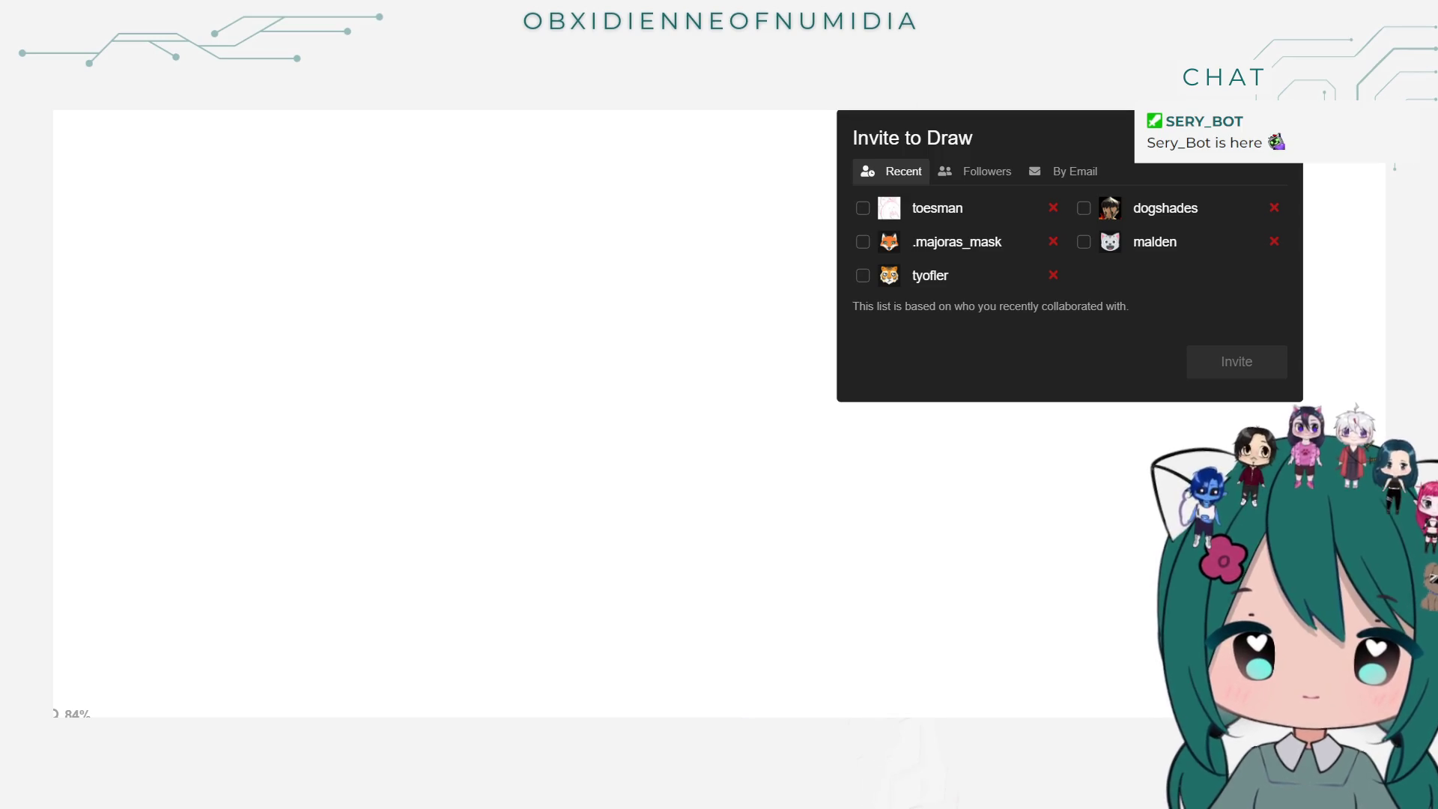
Step: Dismiss the Invite to Draw window with Escape, leaving the canvas blank
key("Escape")
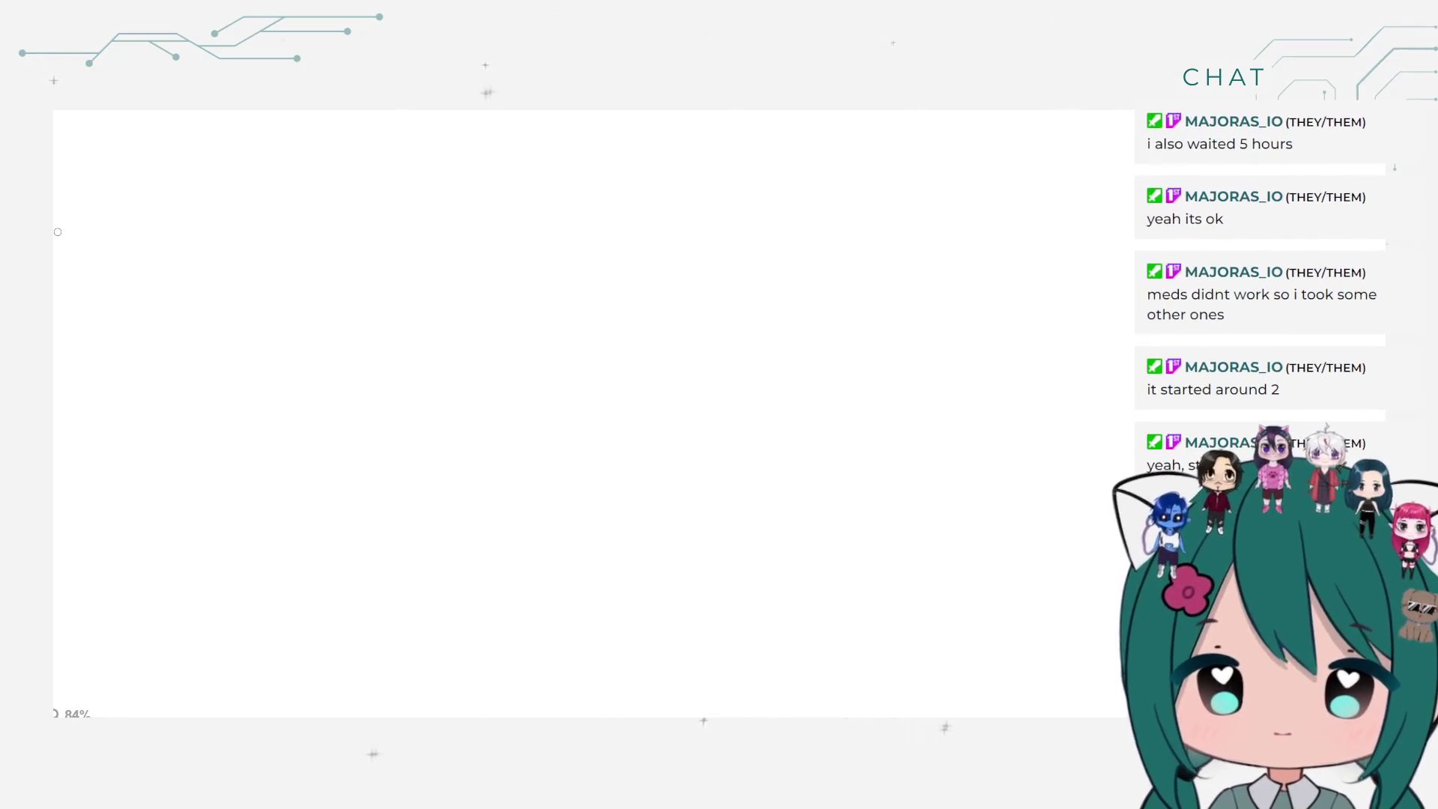
mouse_move(222, 271)
left_mouse_down()
mouse_move(327, 283)
mouse_move(276, 317)
left_mouse_up()
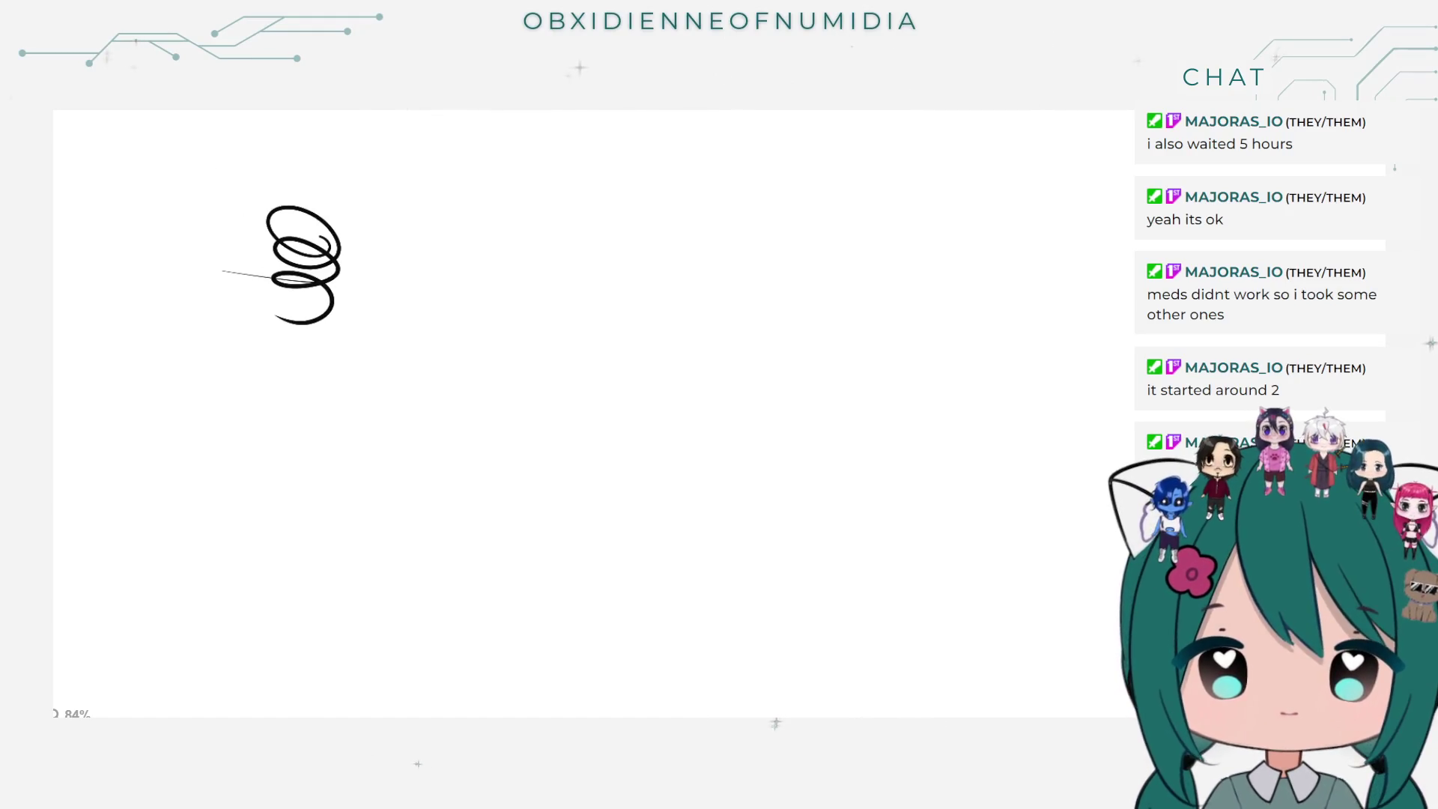
key("ctrl+z")
key("ctrl+z")
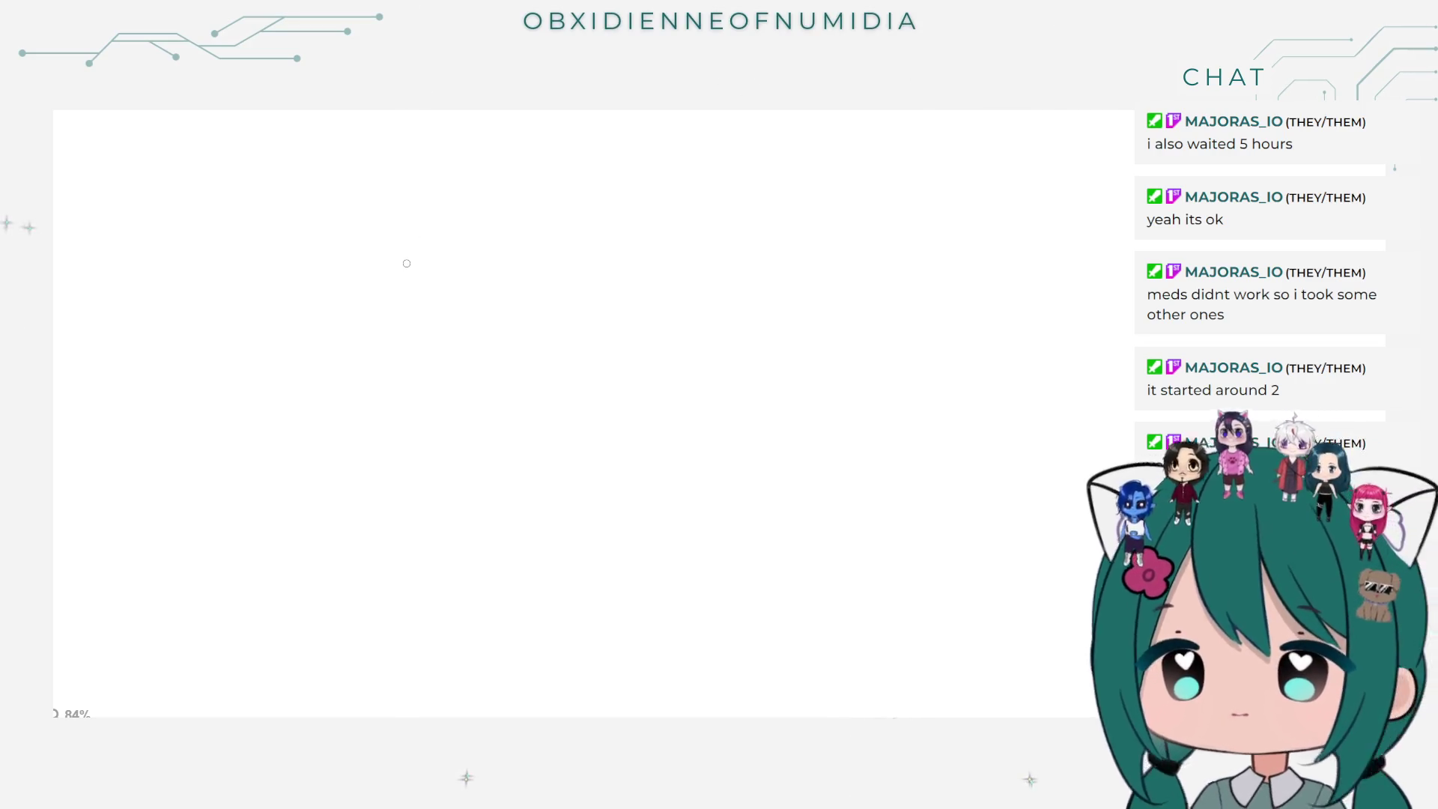
Step: Handwrite a word near the canvas top and draw a heart loop around it
mouse_move(408, 262)
left_mouse_down()
mouse_move(445, 224)
mouse_move(447, 268)
mouse_move(563, 263)
left_mouse_up()
left_click(466, 233)
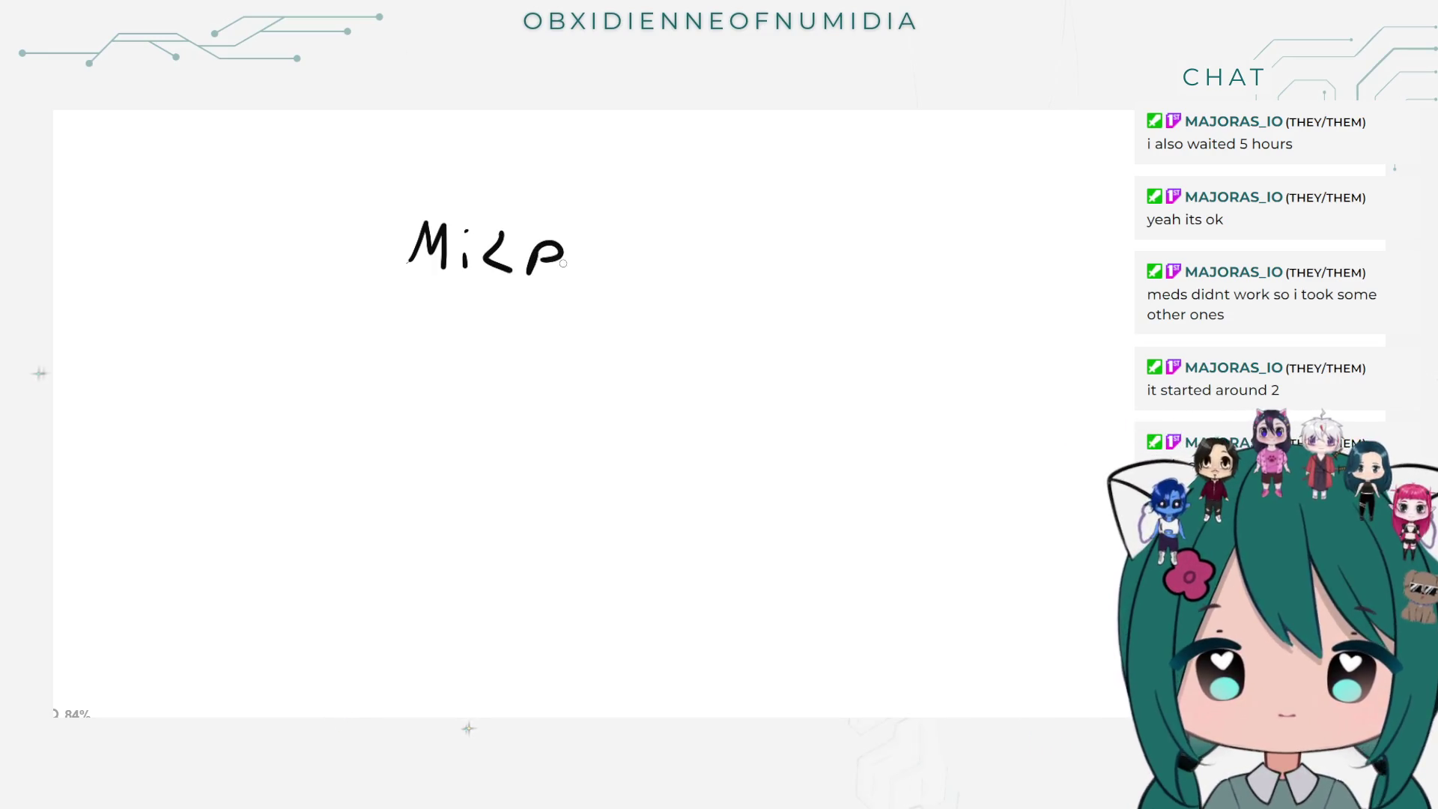
left_click_drag(517, 200, 451, 303)
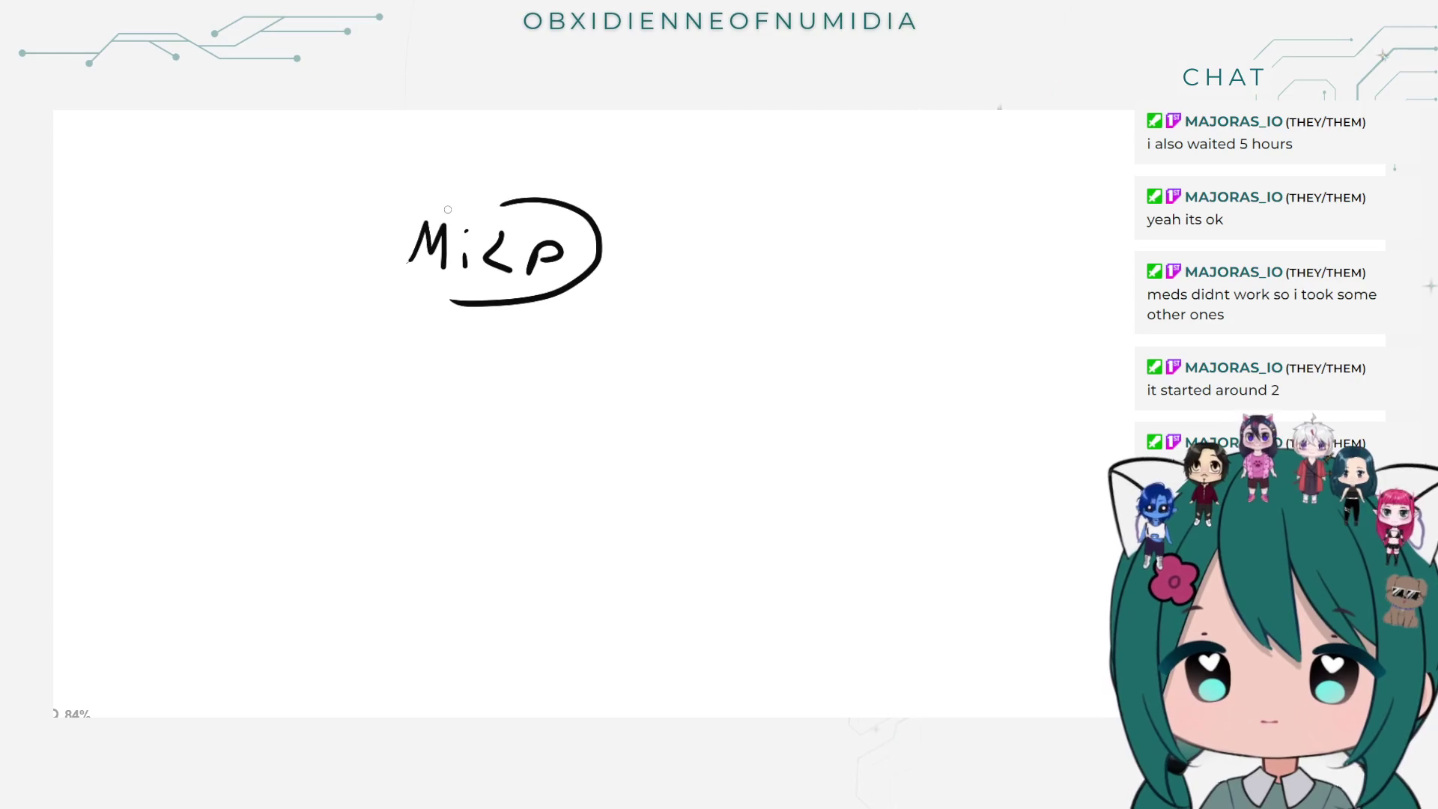
mouse_move(502, 208)
left_mouse_down()
mouse_move(448, 170)
mouse_move(397, 282)
mouse_move(416, 298)
left_mouse_up()
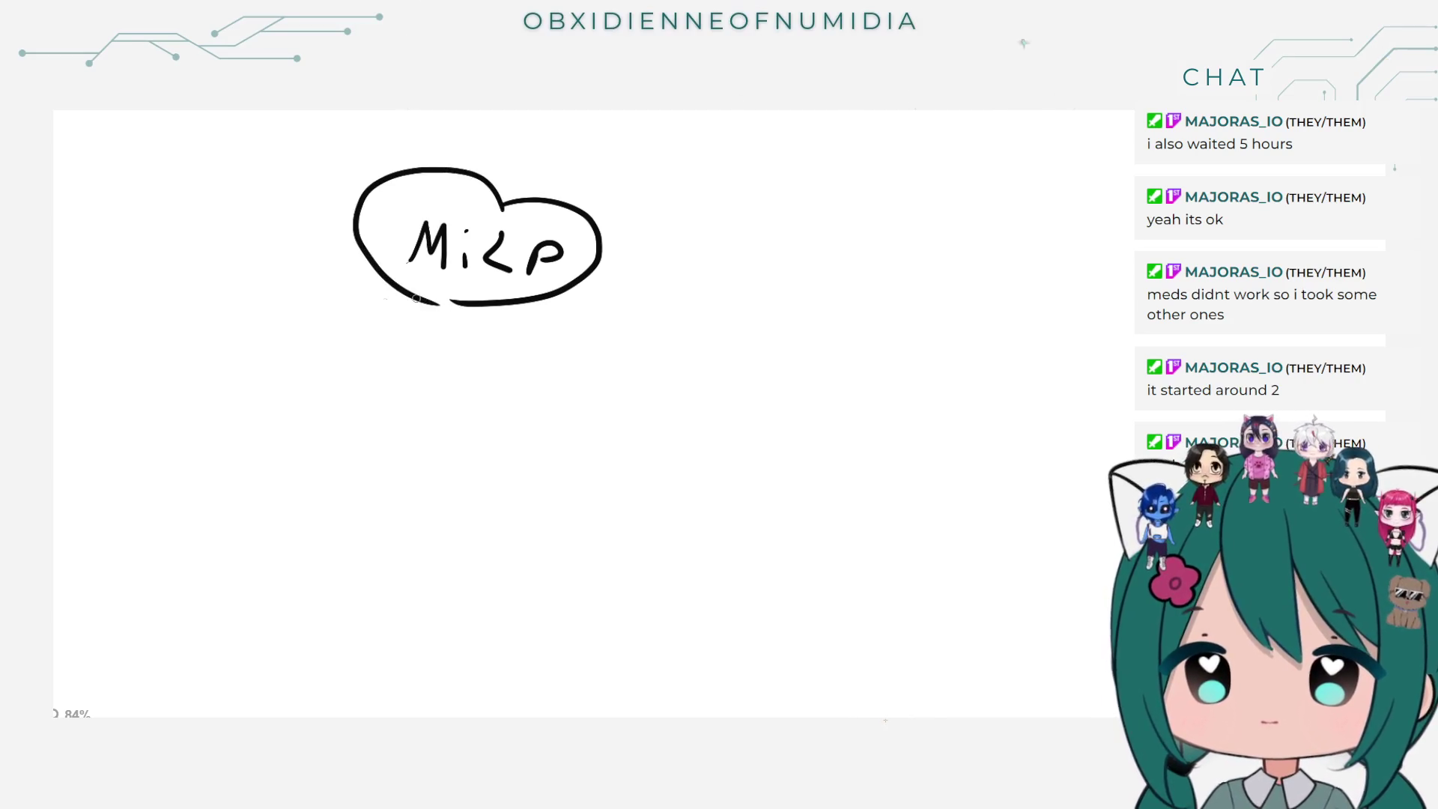
Step: Undo the heart strokes and most letters, keeping only the handwritten M
key("ctrl+z")
key("ctrl+z")
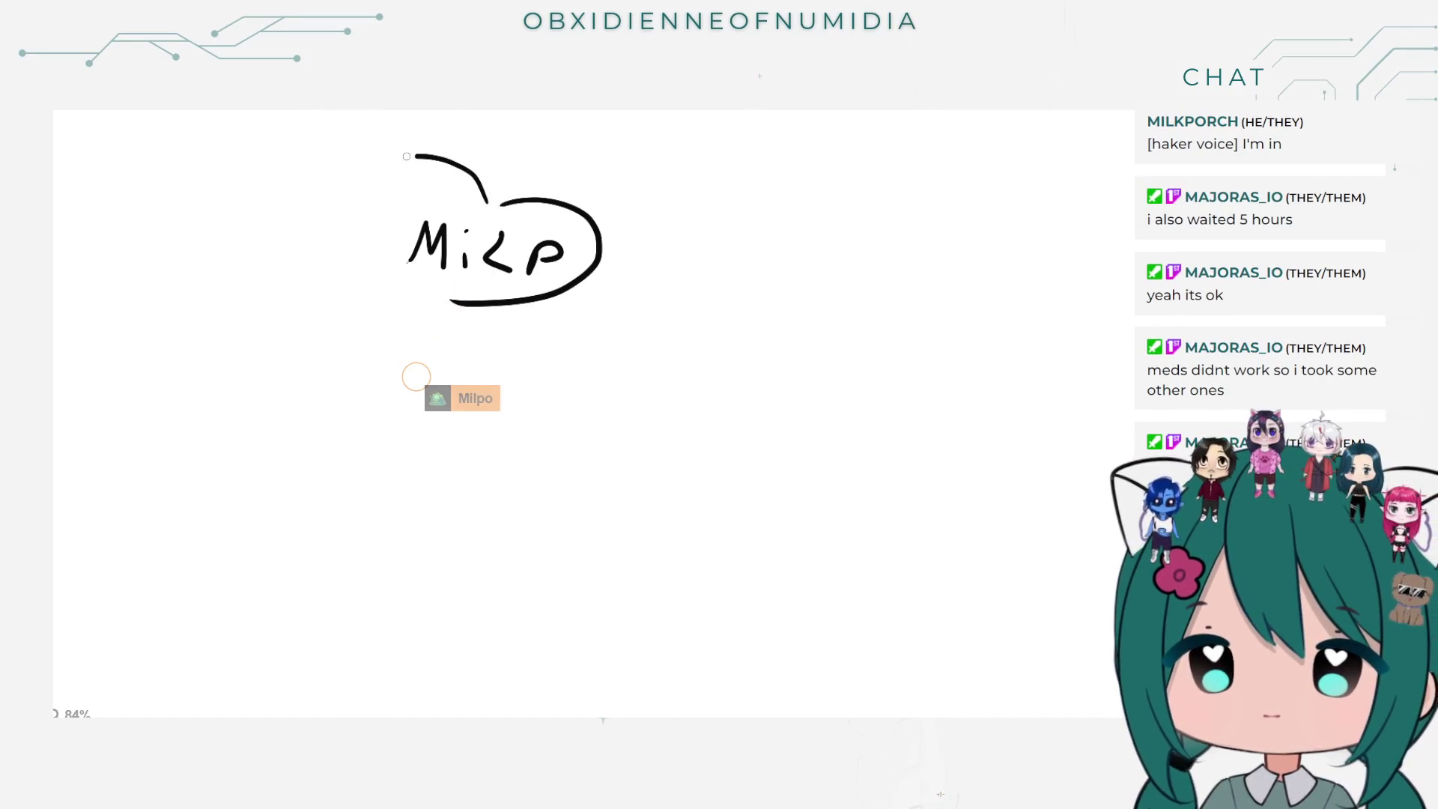
left_click_drag(486, 200, 440, 302)
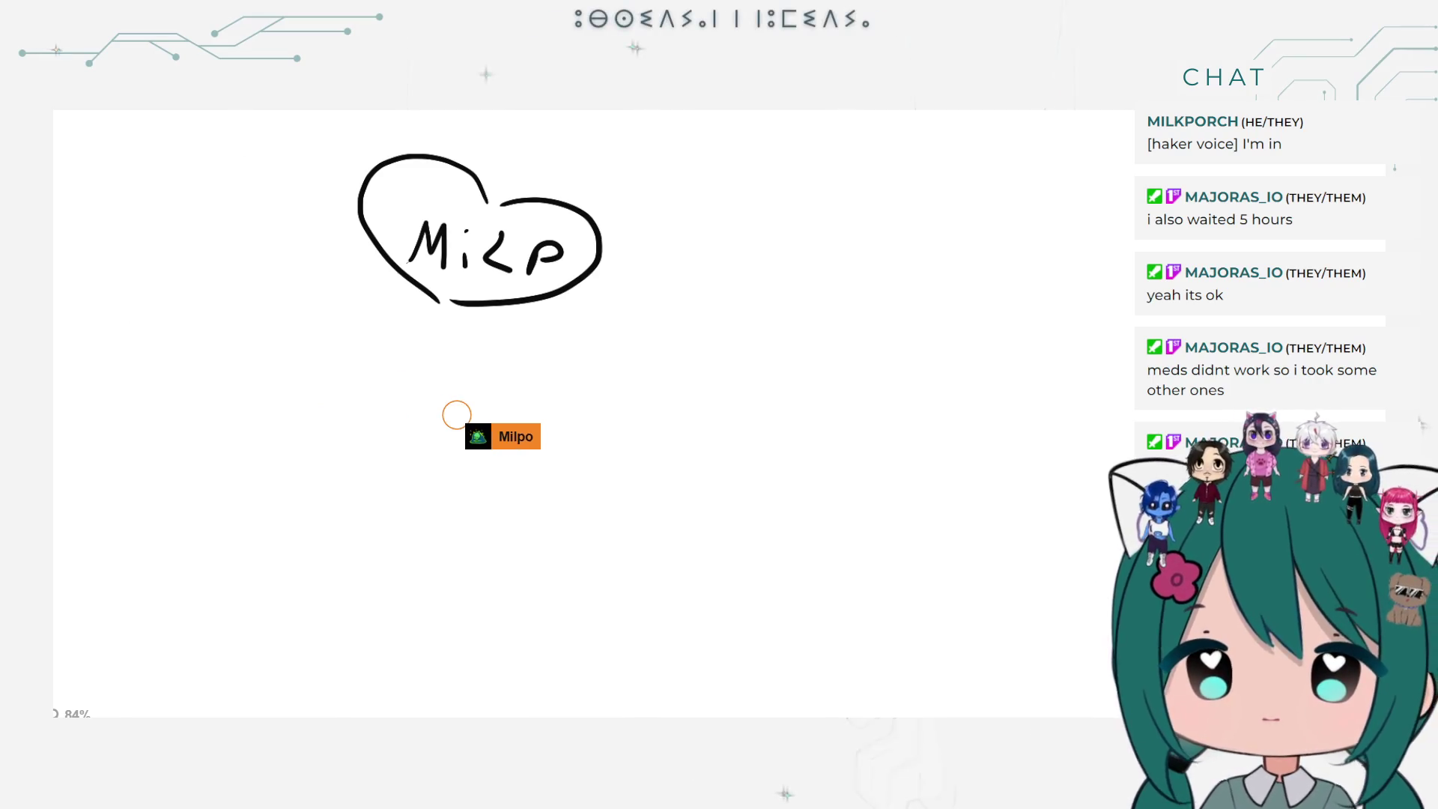
key("ctrl+z")
key("ctrl+z")
key("ctrl+z")
key("ctrl+z")
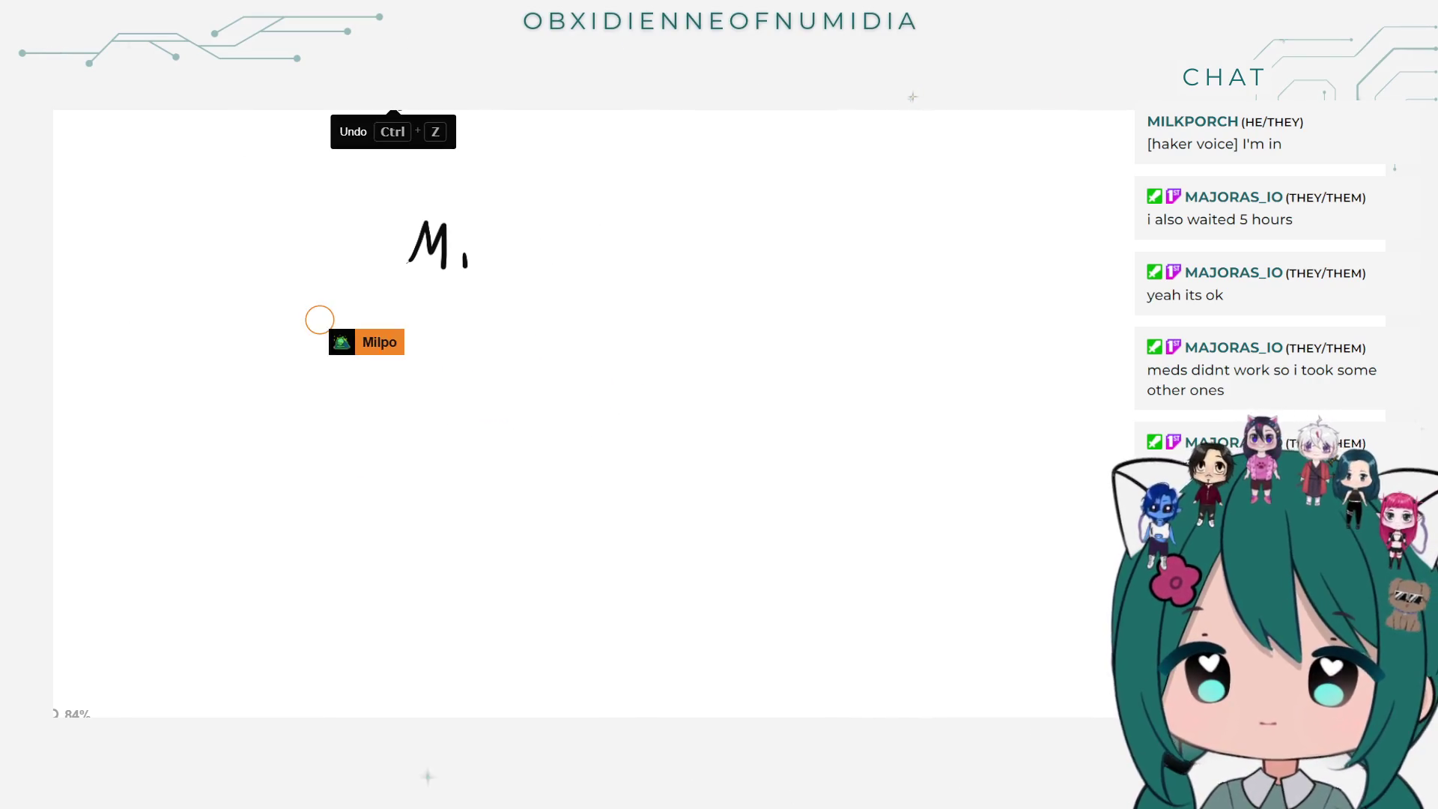
key("ctrl+z")
key("ctrl+z")
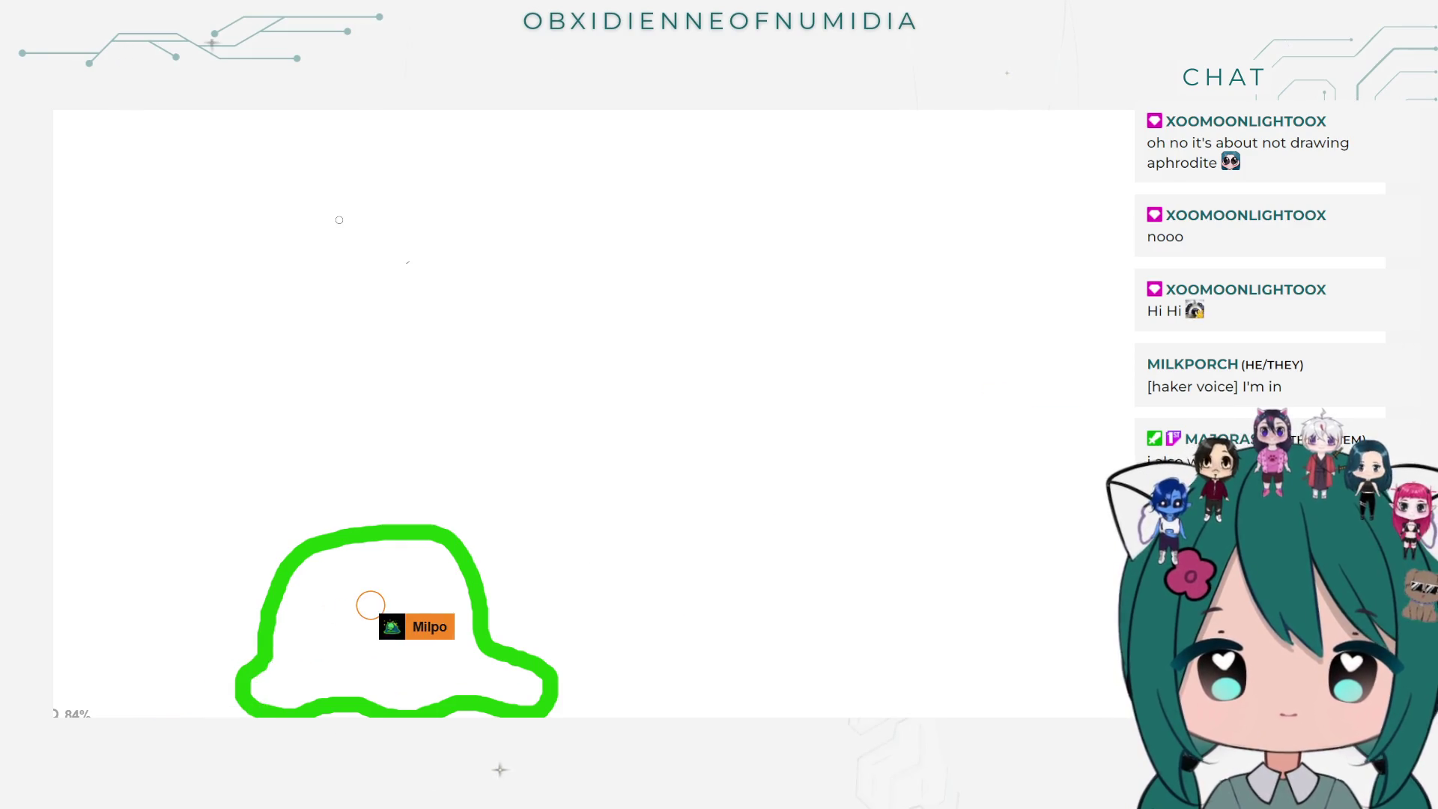
Step: Fill the slime blob dark green, then start a black stroke on the right curving down-right
left_click(349, 608)
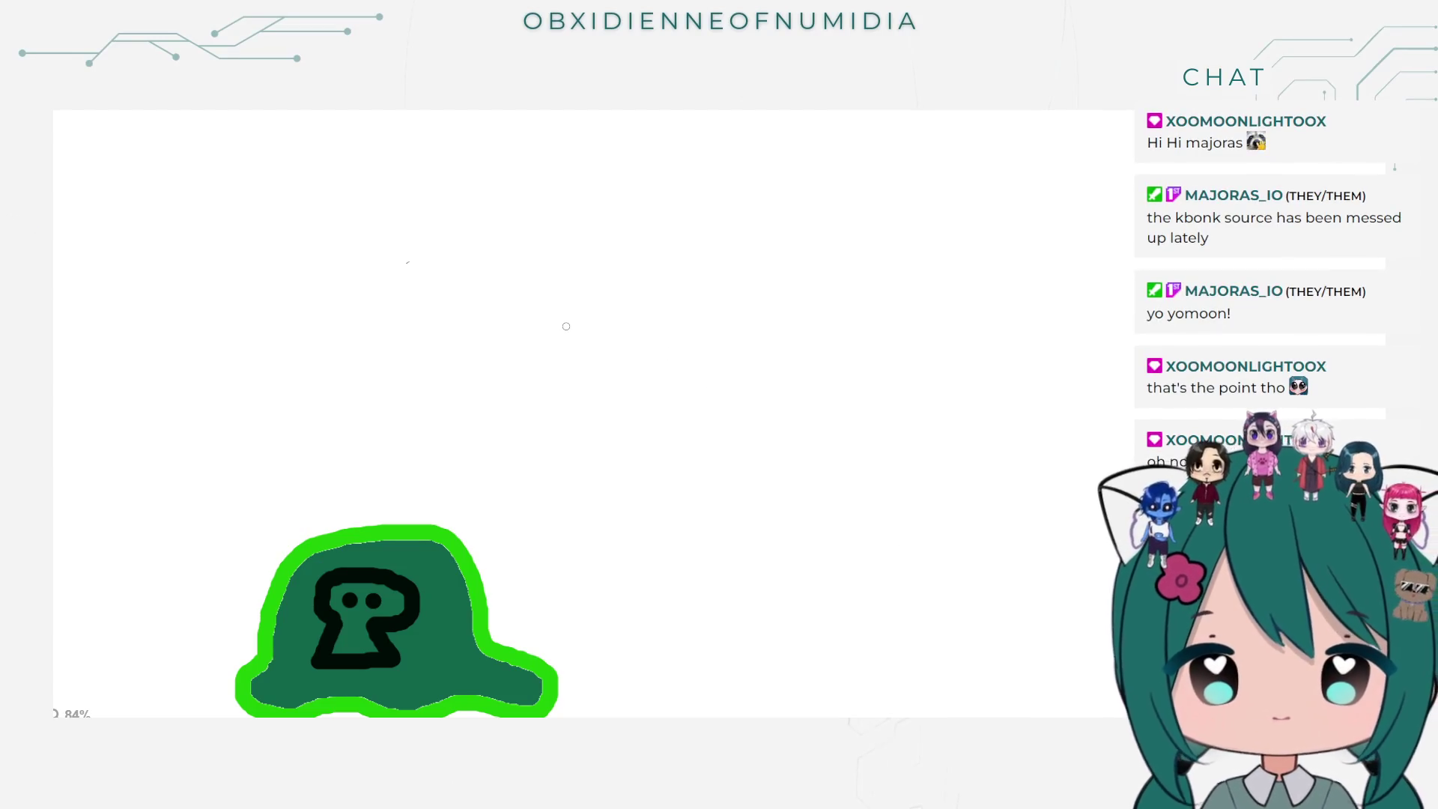
scroll(566, 326, "down", 2)
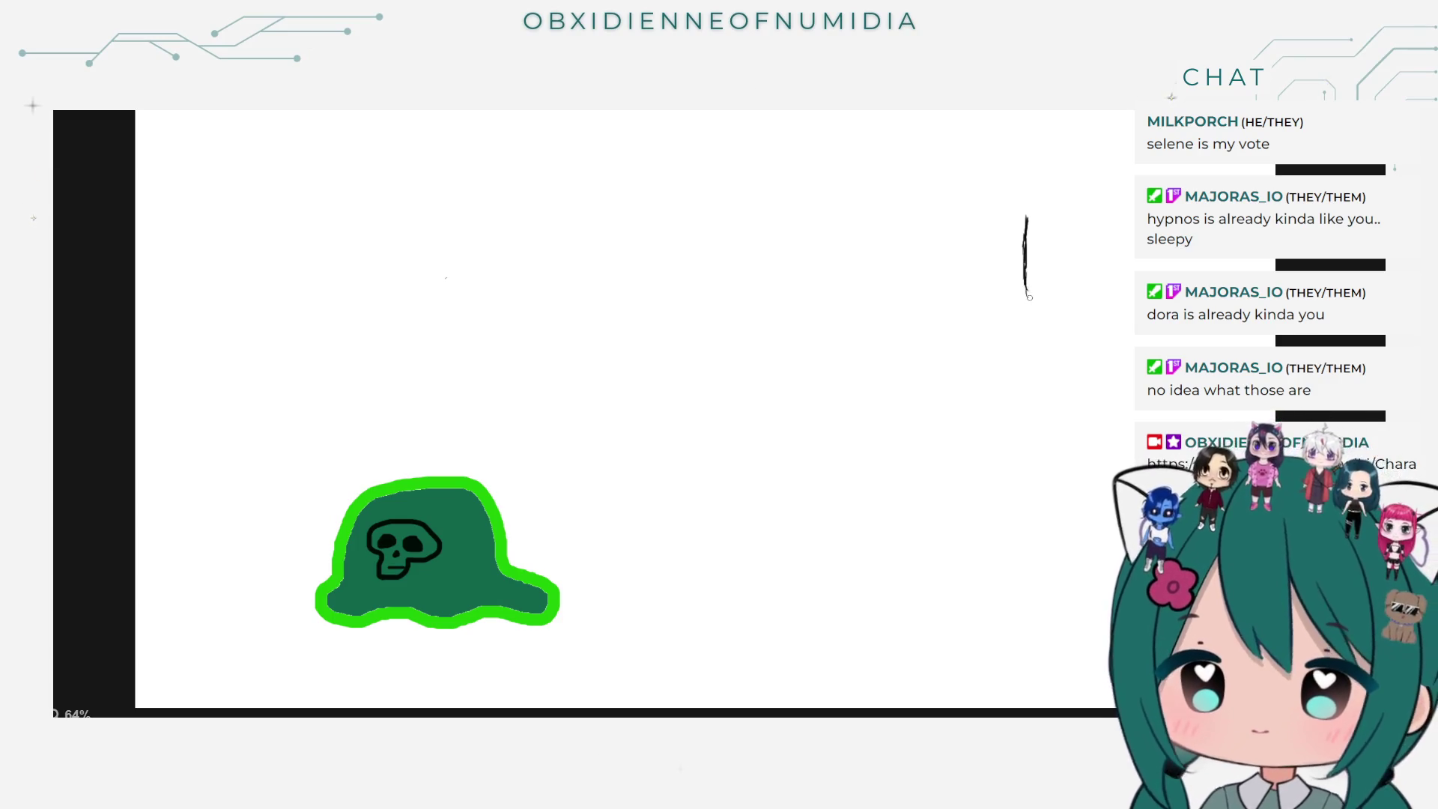
left_click_drag(1028, 297, 1040, 325)
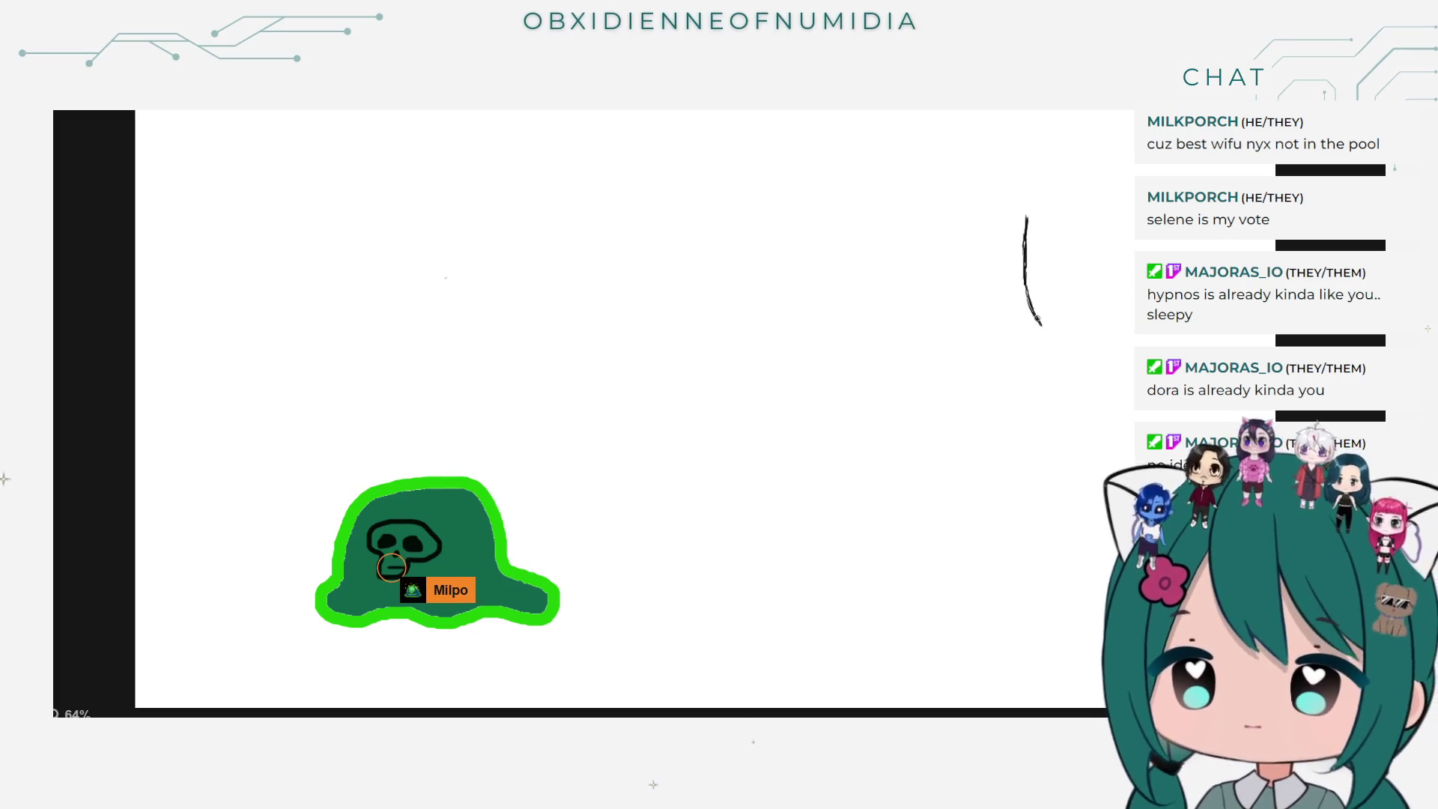
left_click_drag(1040, 325, 1068, 350)
Step: Lengthen the black stroke at both ends into a right-opening C curve
left_click_drag(1070, 347, 1085, 340)
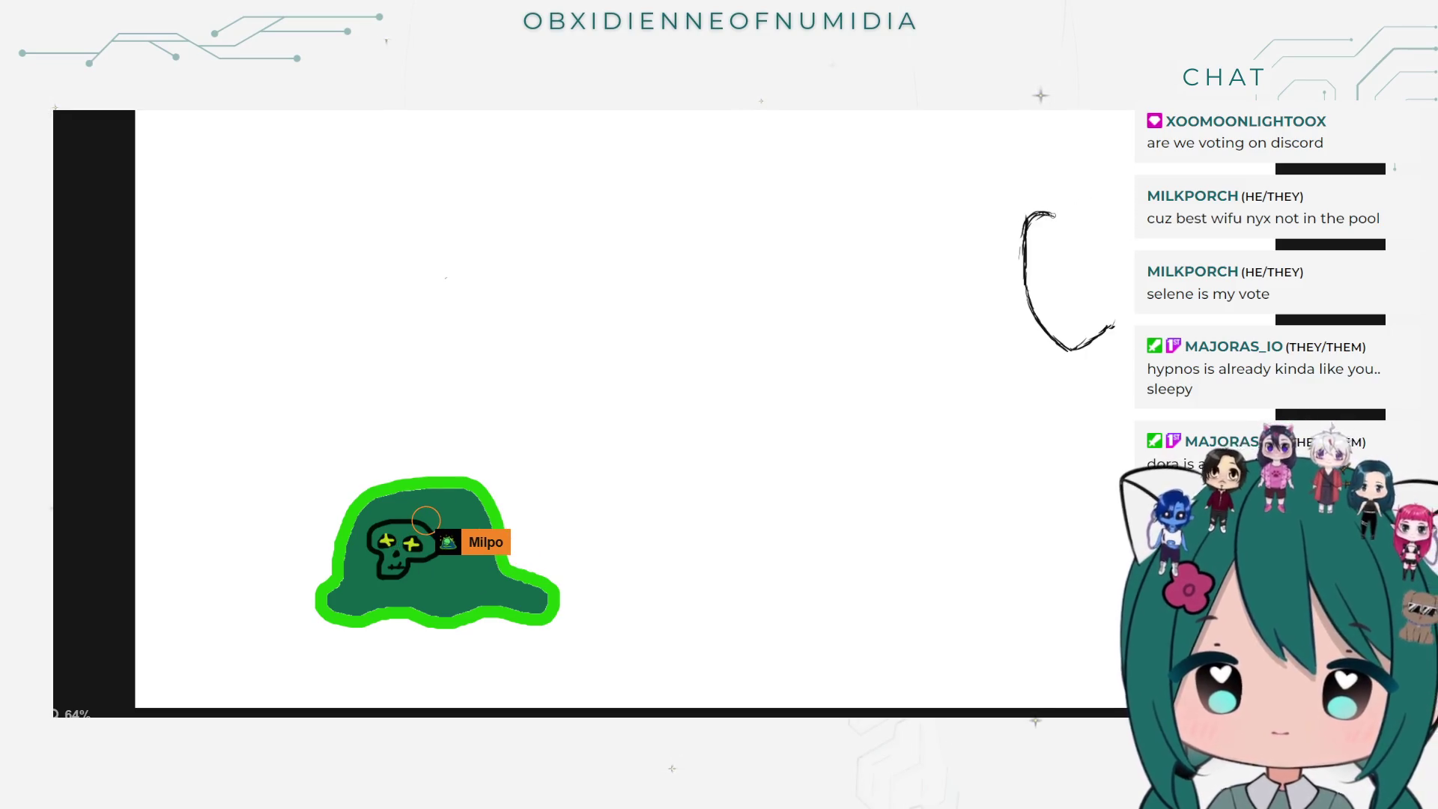
mouse_move(1052, 215)
left_mouse_down()
mouse_move(1079, 238)
mouse_move(1123, 358)
left_mouse_up()
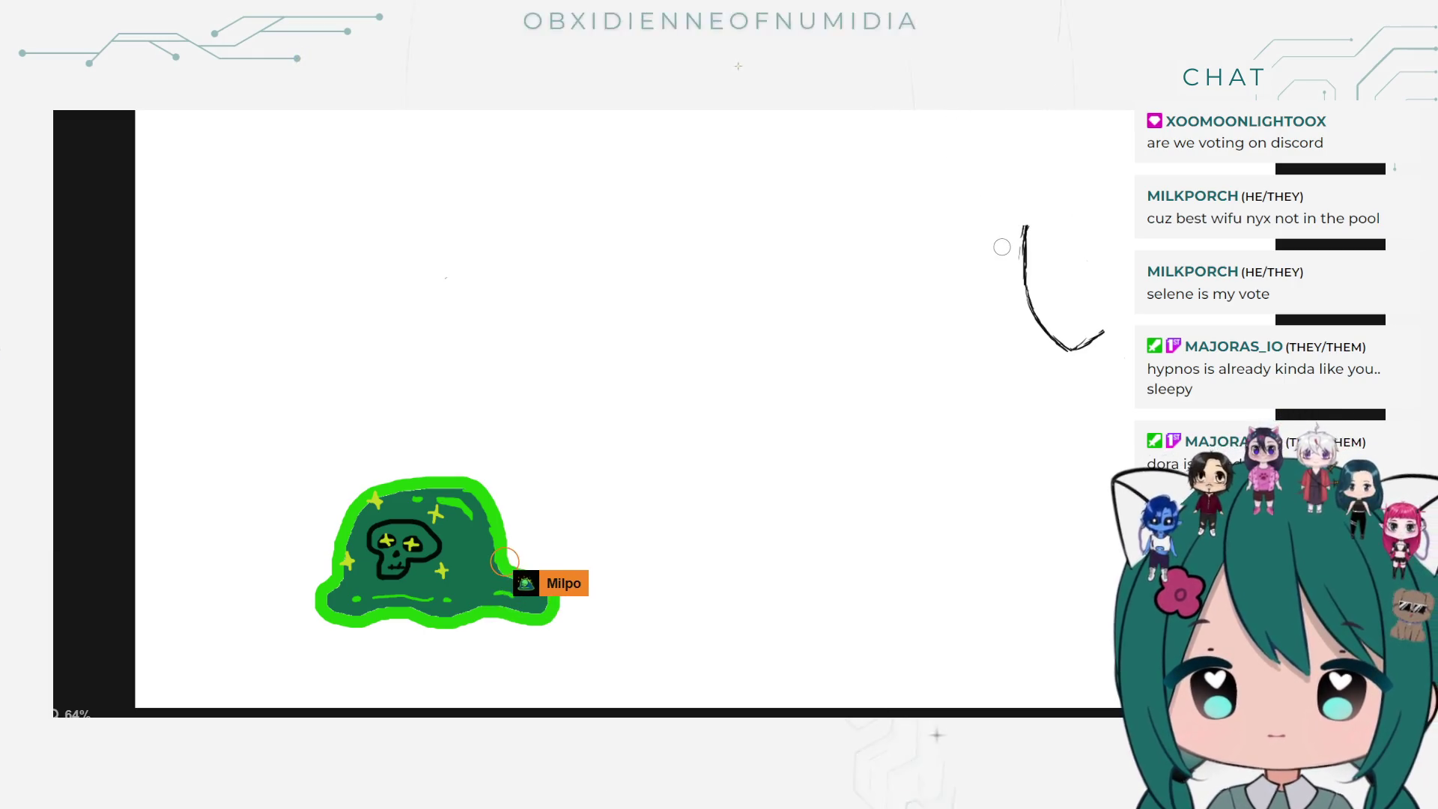
Step: Erase the top part of the black C curve on the right
mouse_move(1023, 225)
left_mouse_down()
mouse_move(1063, 340)
mouse_move(1120, 324)
left_mouse_up()
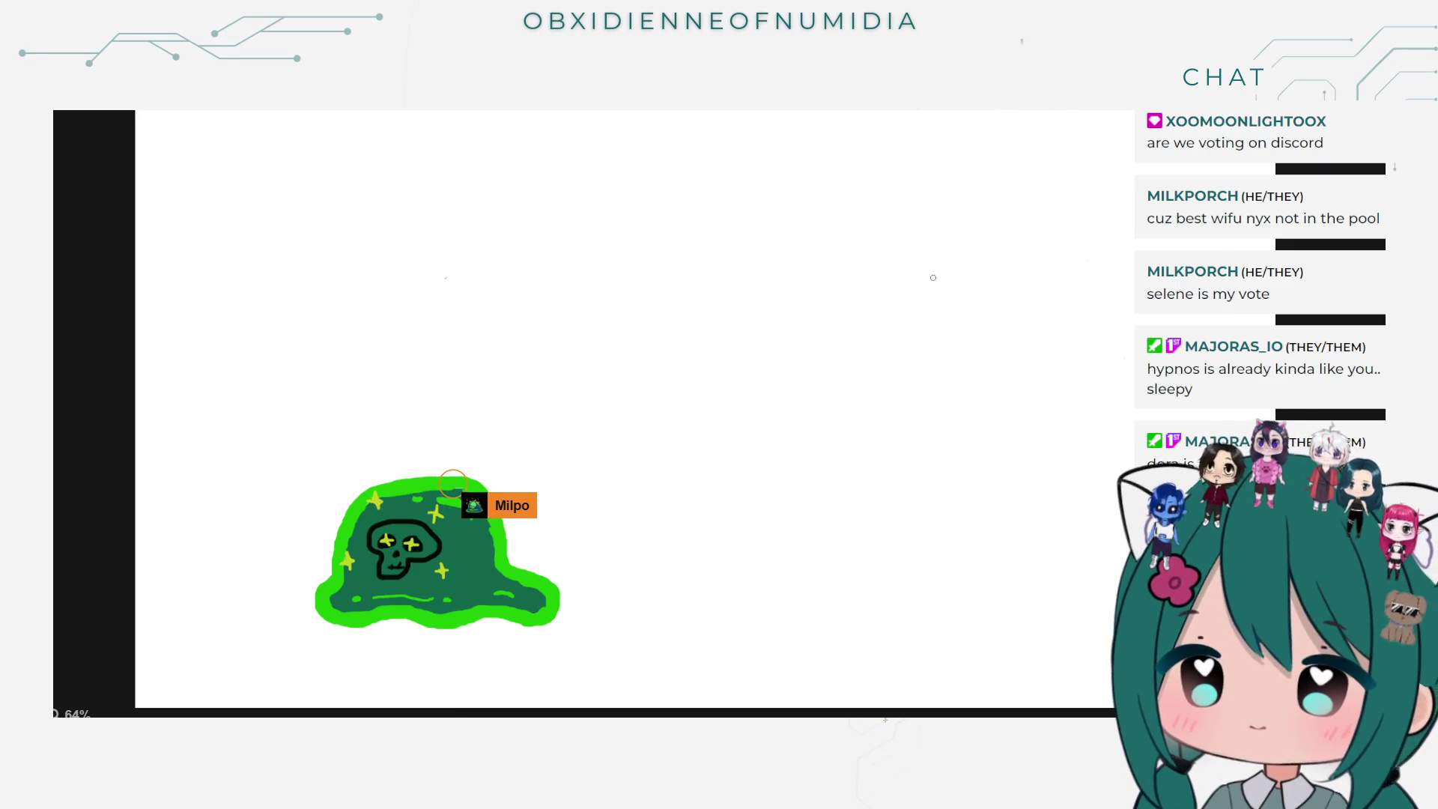
Step: Draw the vertical neck line curving into a shoulder hook with an upward tick
left_click_drag(941, 259, 941, 297)
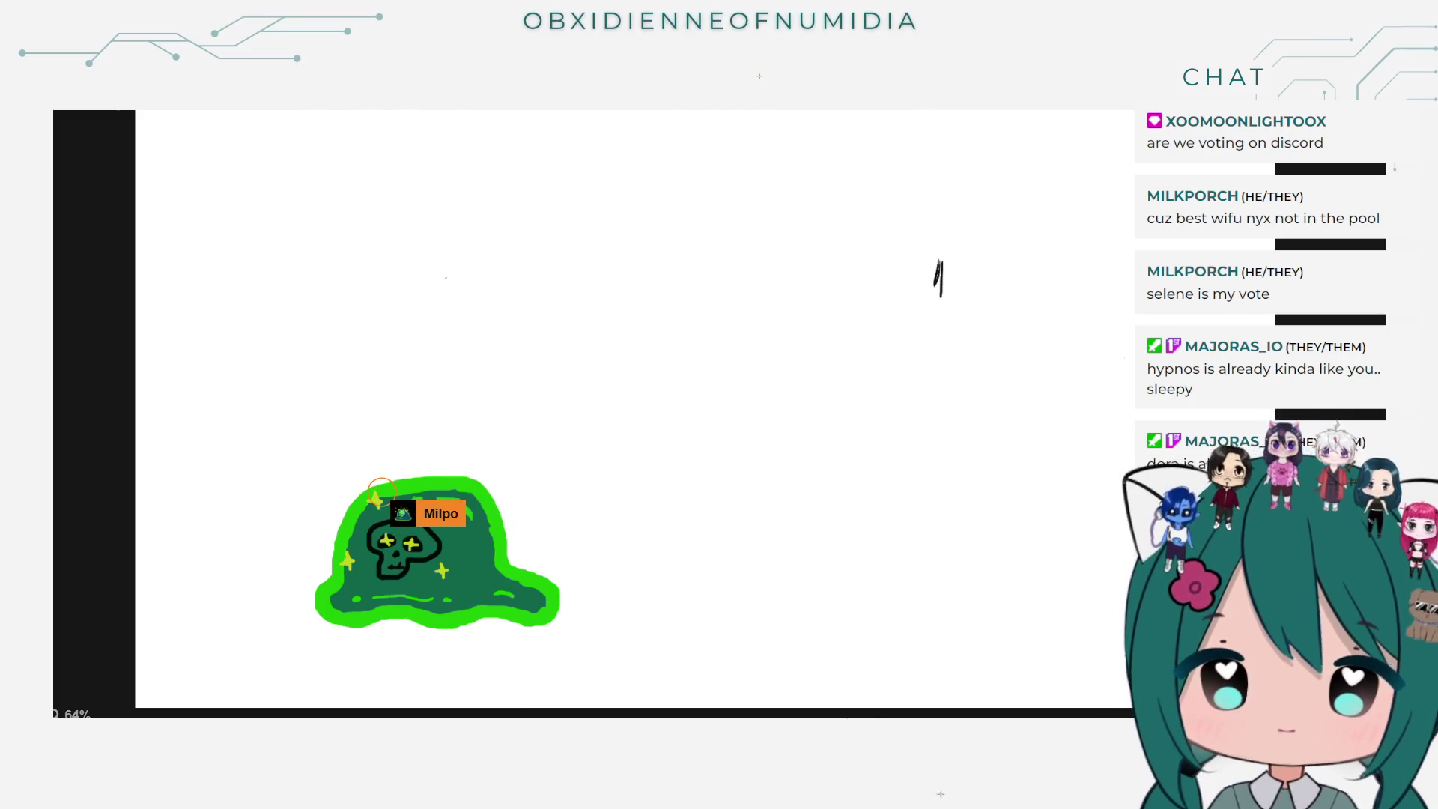
key("ctrl+z")
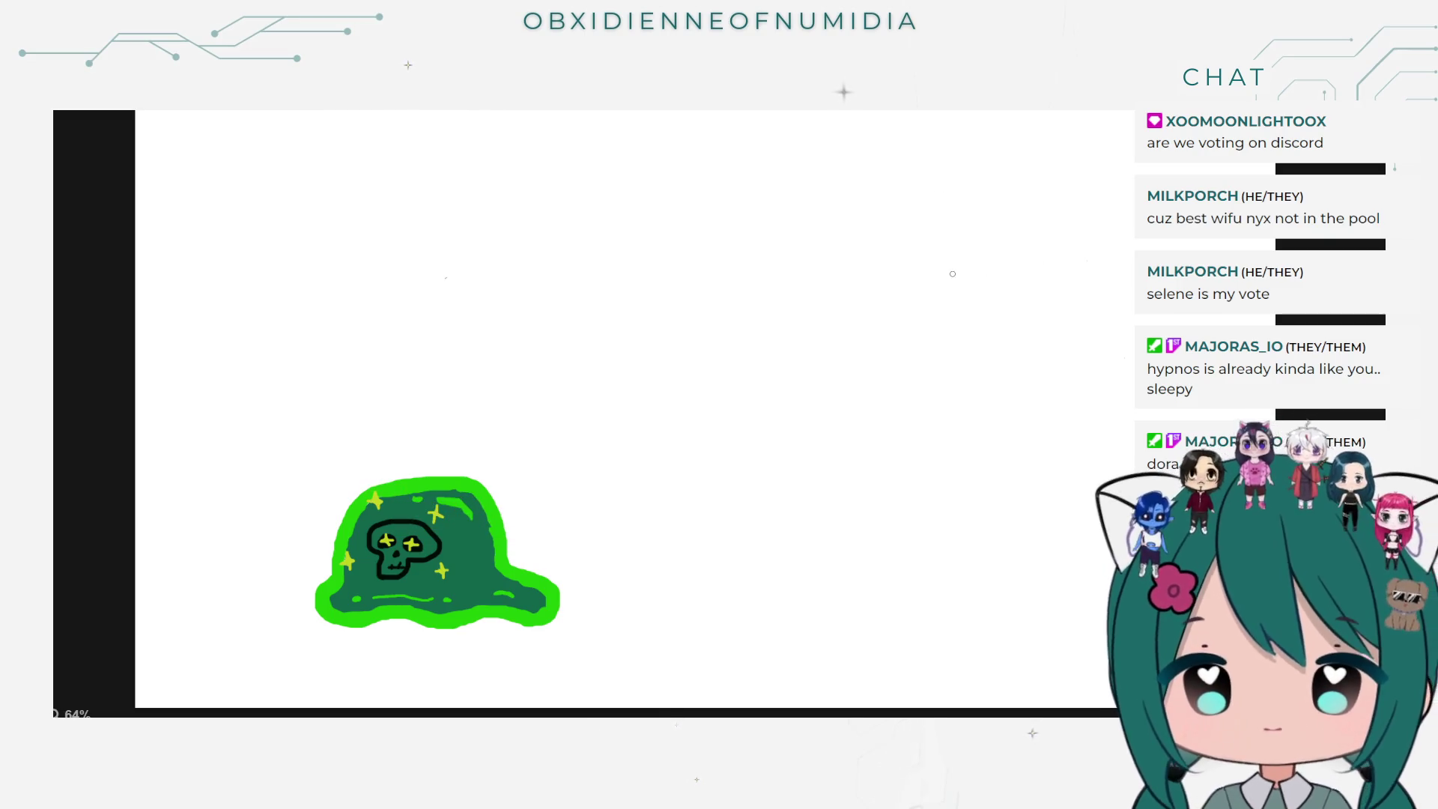
left_click_drag(938, 262, 953, 344)
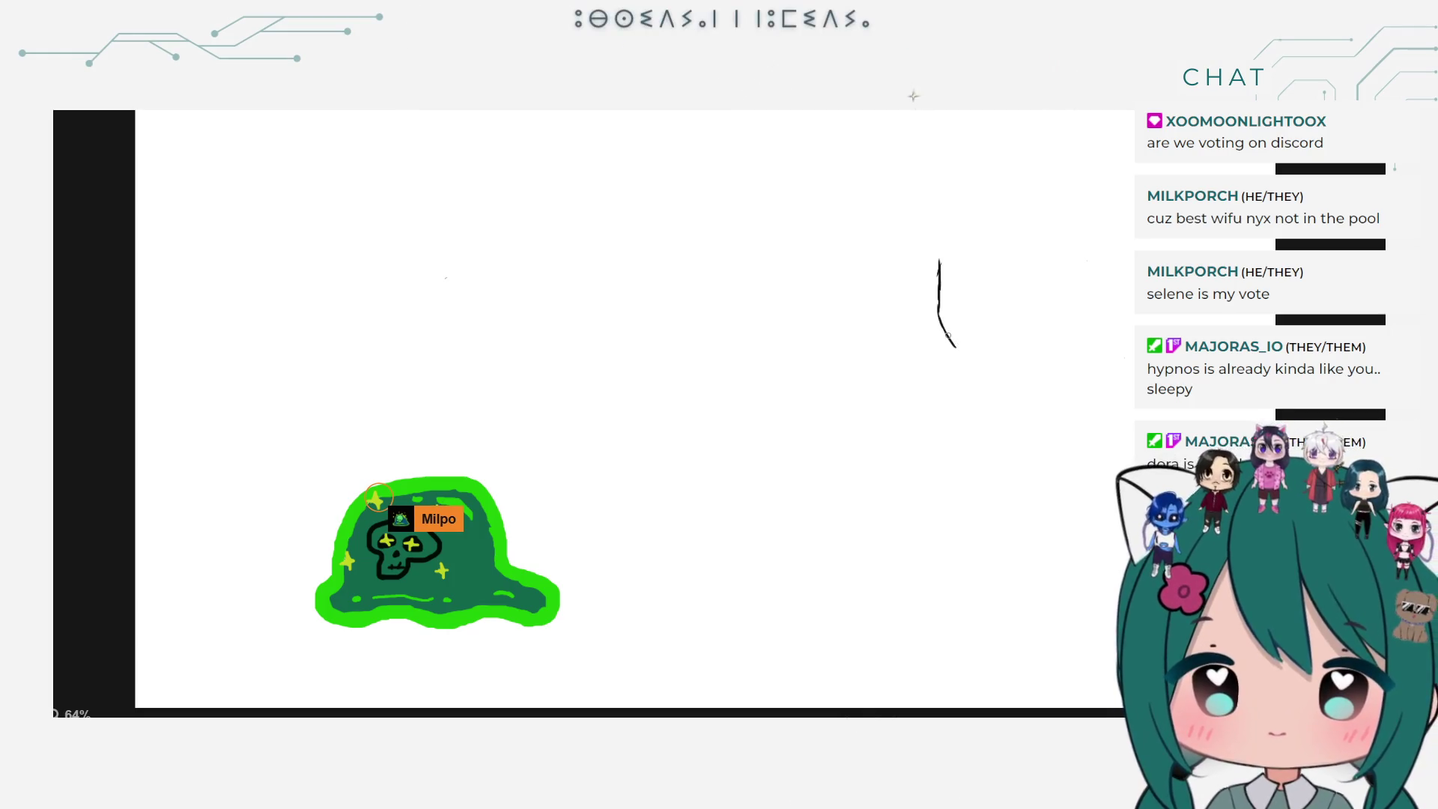
left_click_drag(952, 345, 986, 364)
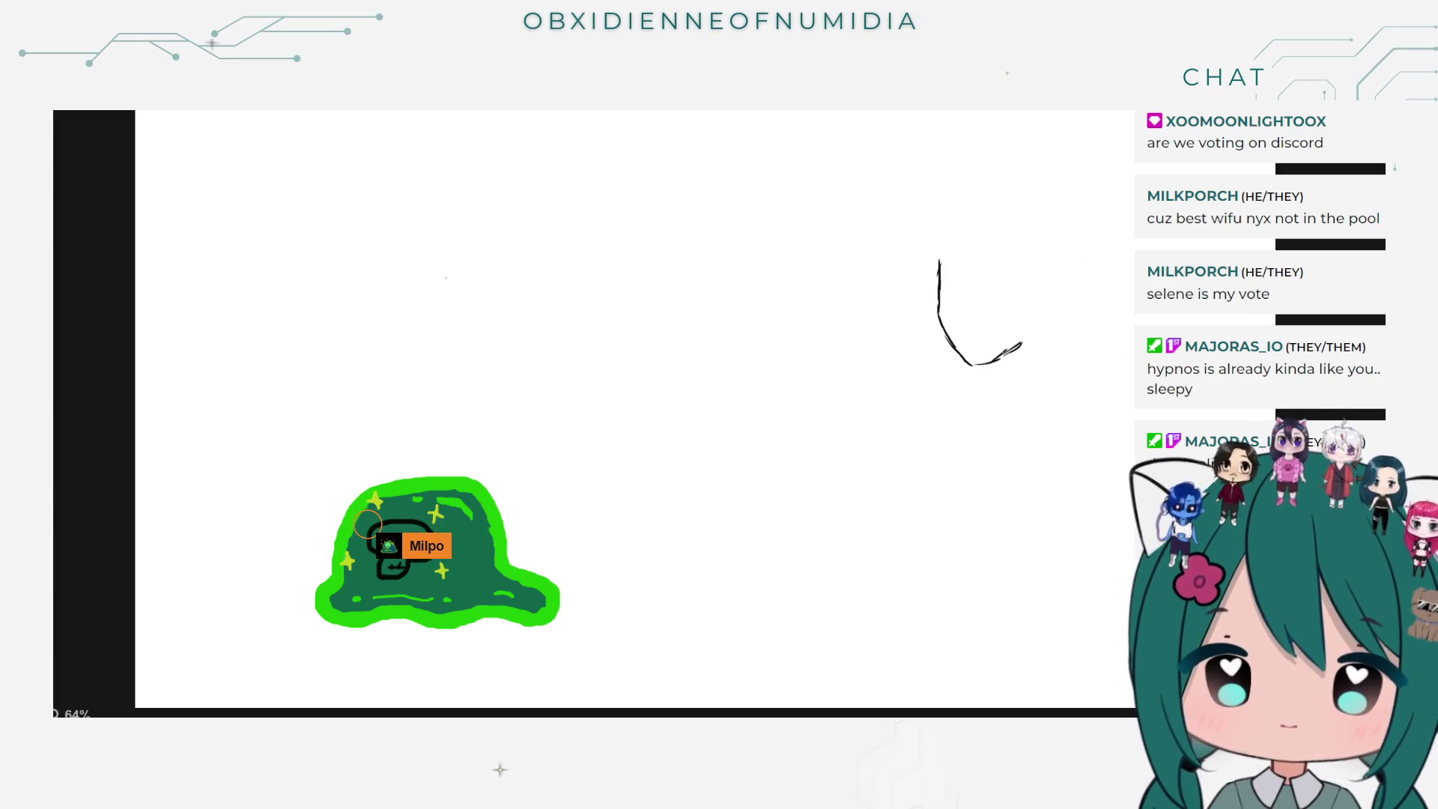
left_click_drag(1019, 346, 1025, 321)
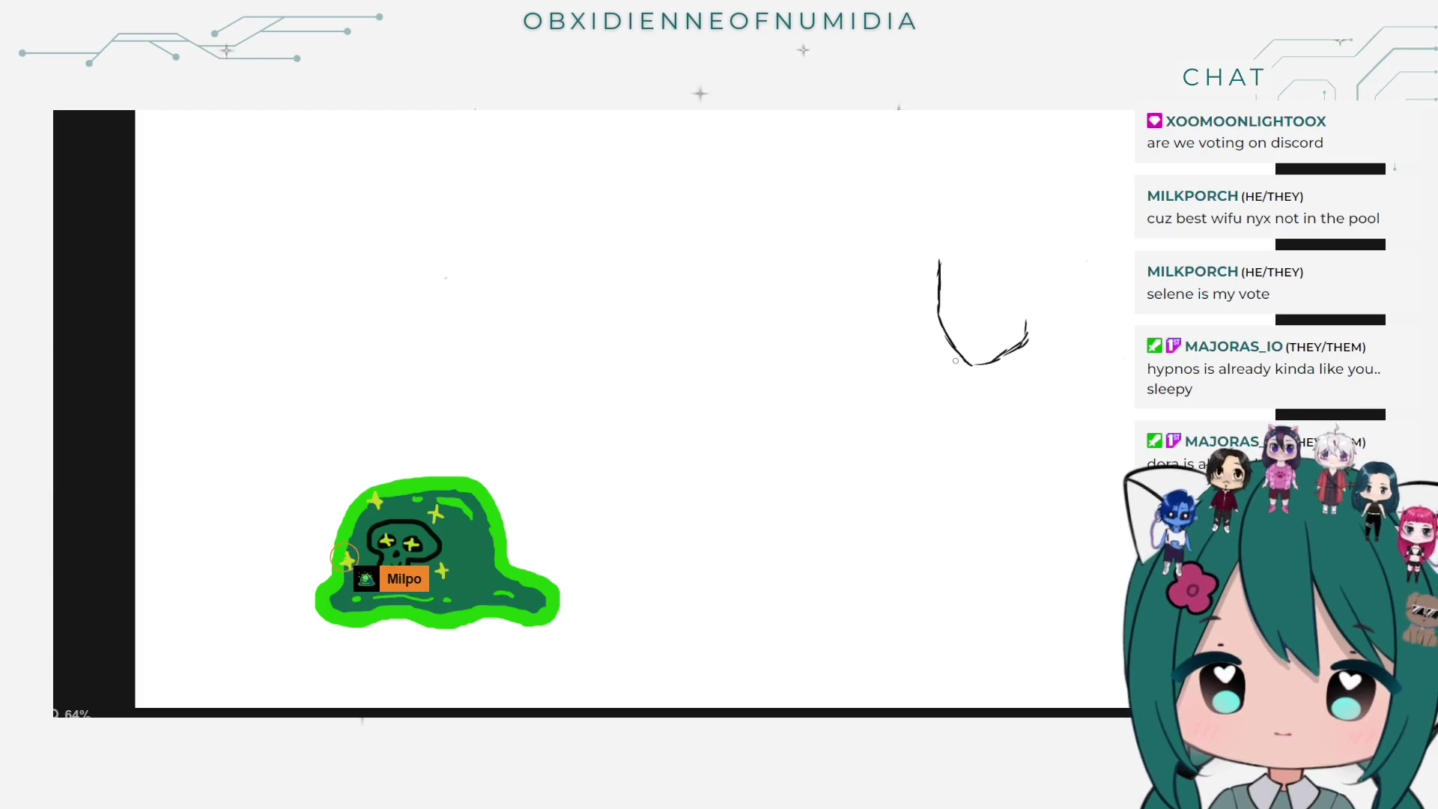
Step: Add a short stroke below the curve and extend its bottom hook down and left
left_click_drag(966, 366, 971, 387)
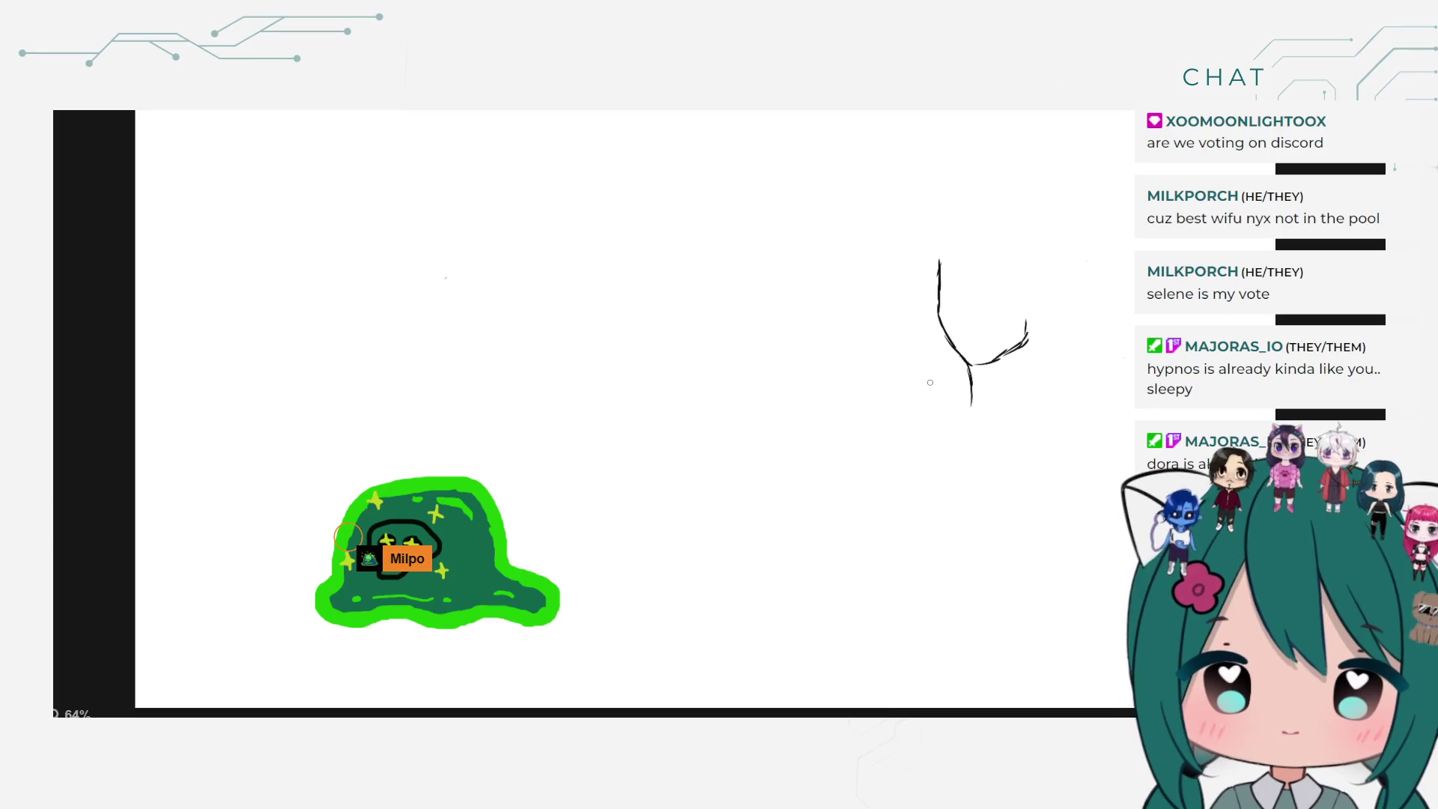
key("ctrl+z")
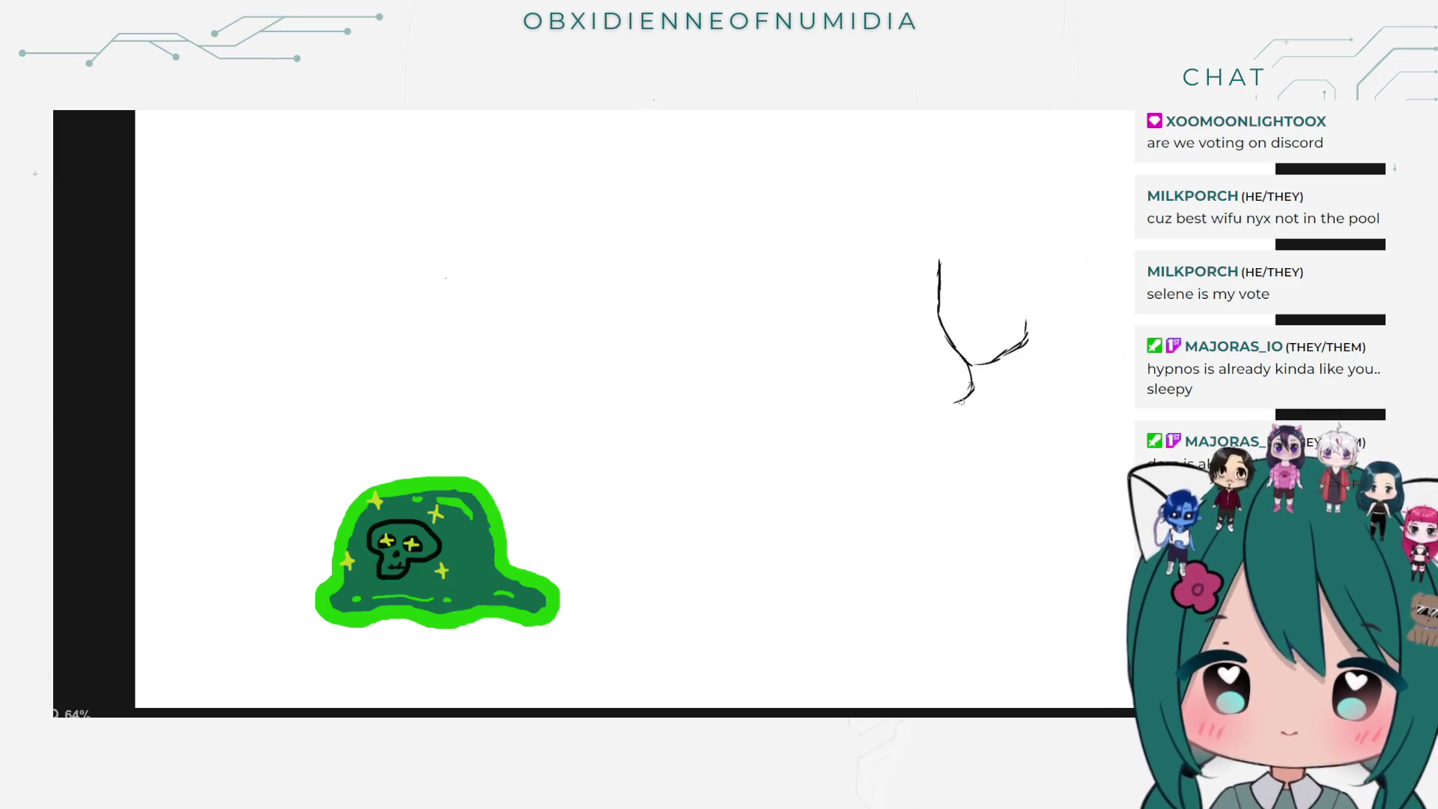
left_click_drag(961, 401, 932, 410)
key("ctrl+z")
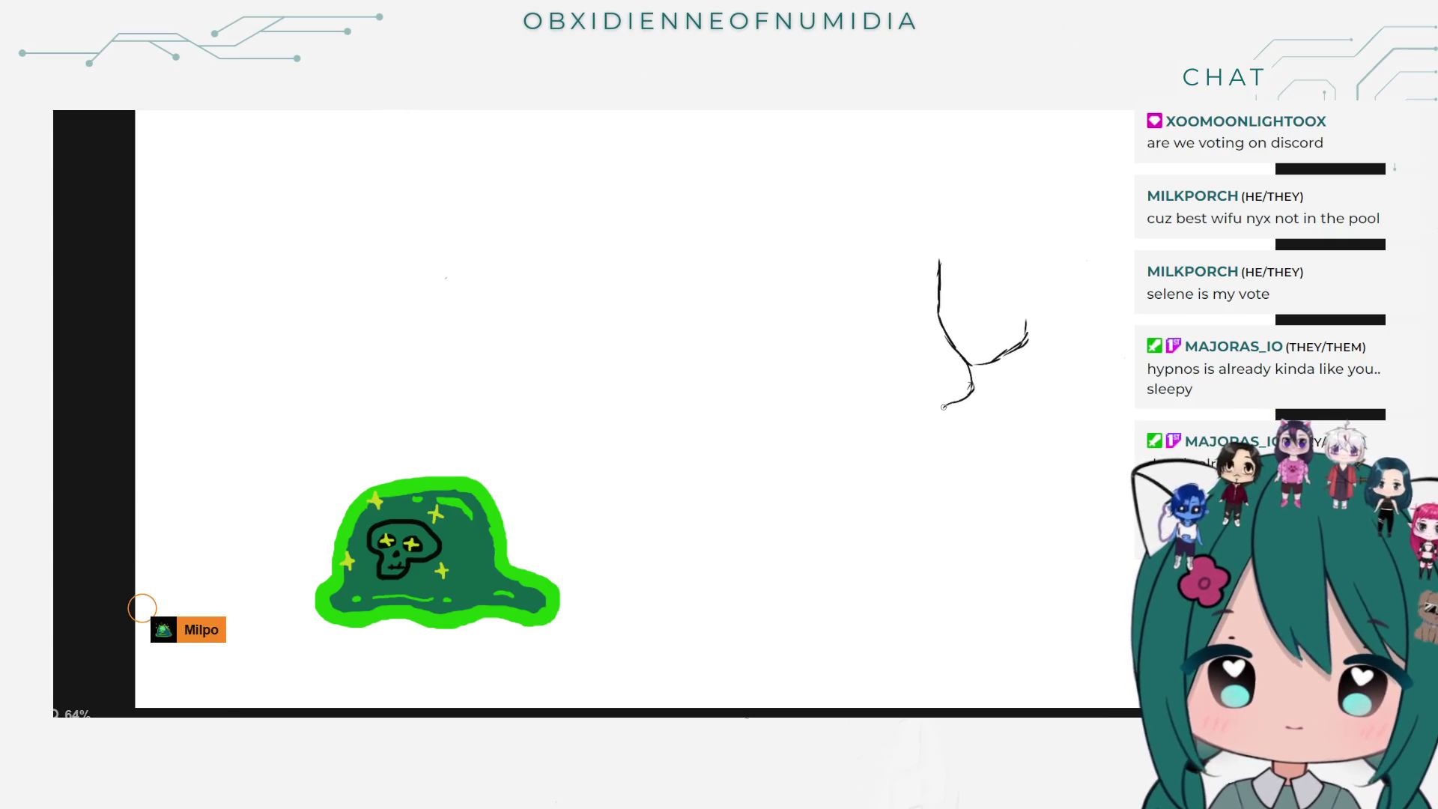
left_click_drag(941, 405, 916, 435)
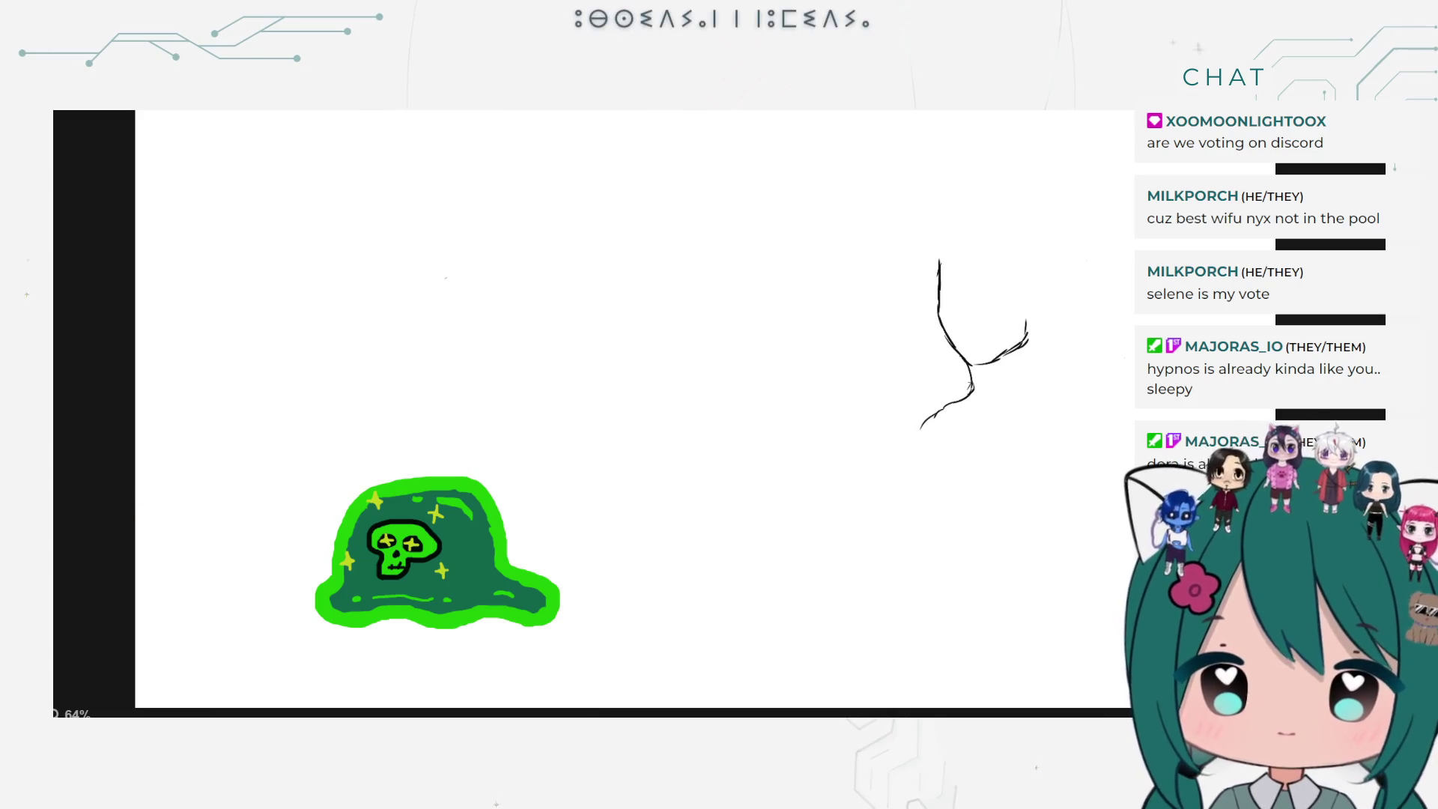
Step: Undo the down-left hook and draw a long wavy stroke below the neck line
key("ctrl+z")
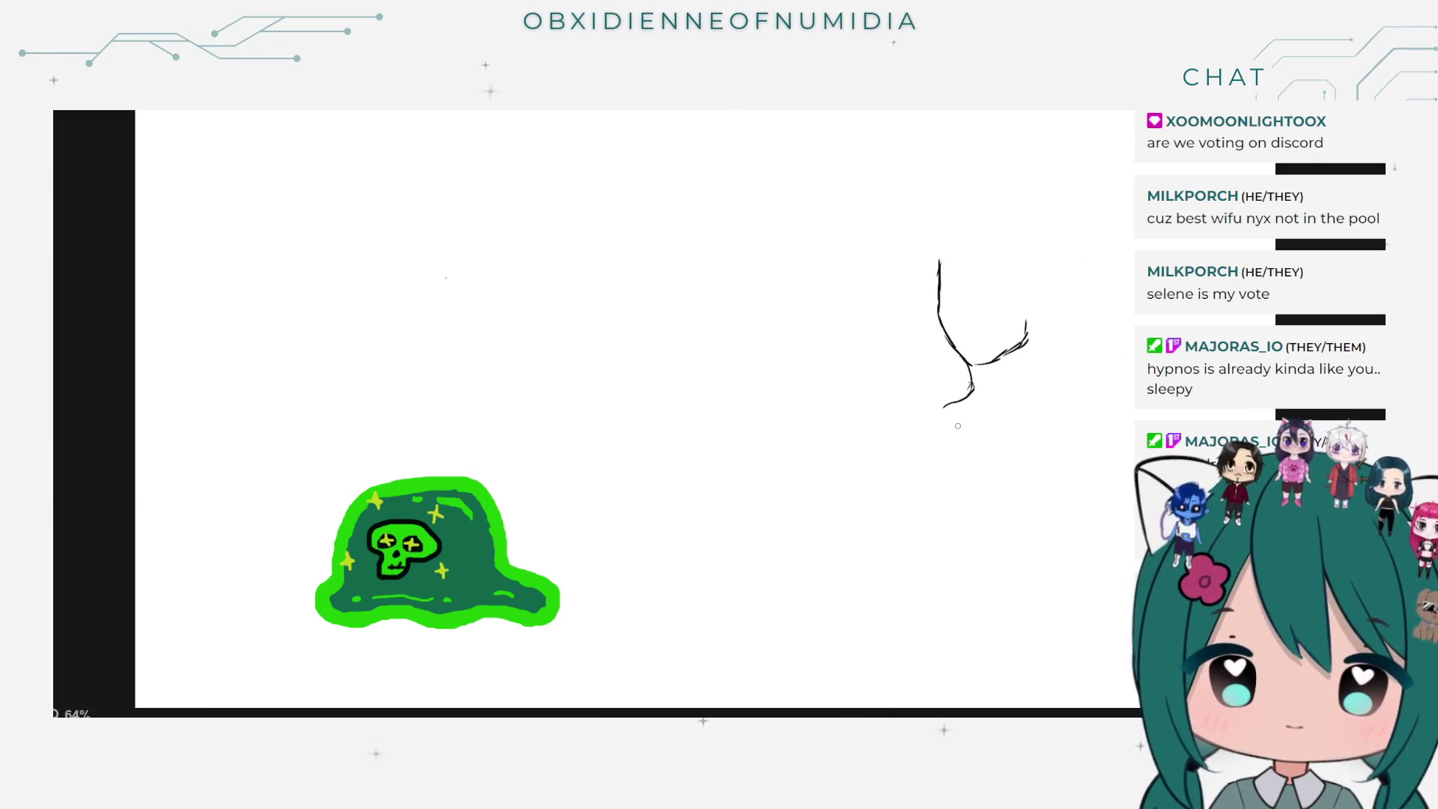
left_click_drag(948, 432, 936, 462)
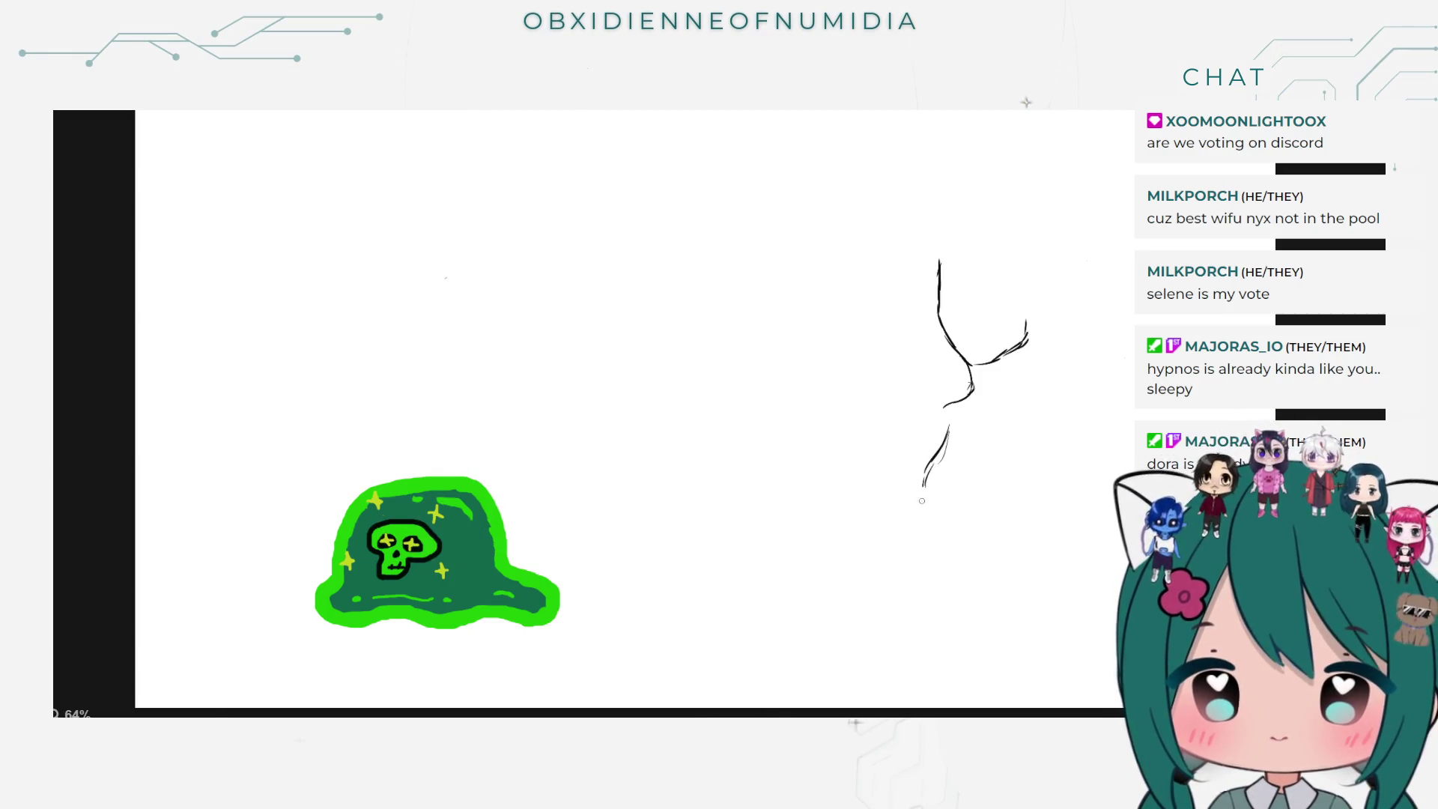
left_click_drag(944, 539, 947, 557)
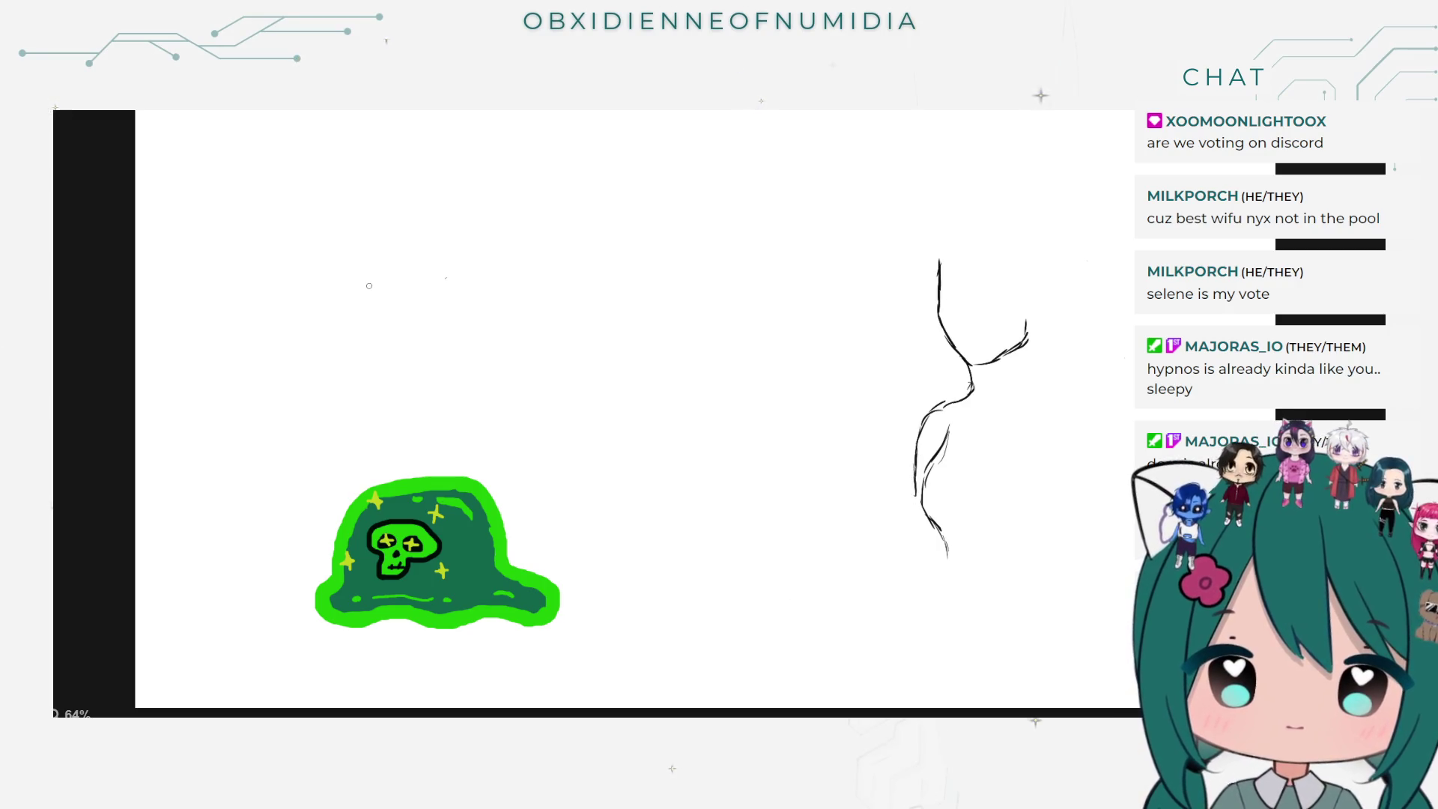
key("ctrl+w")
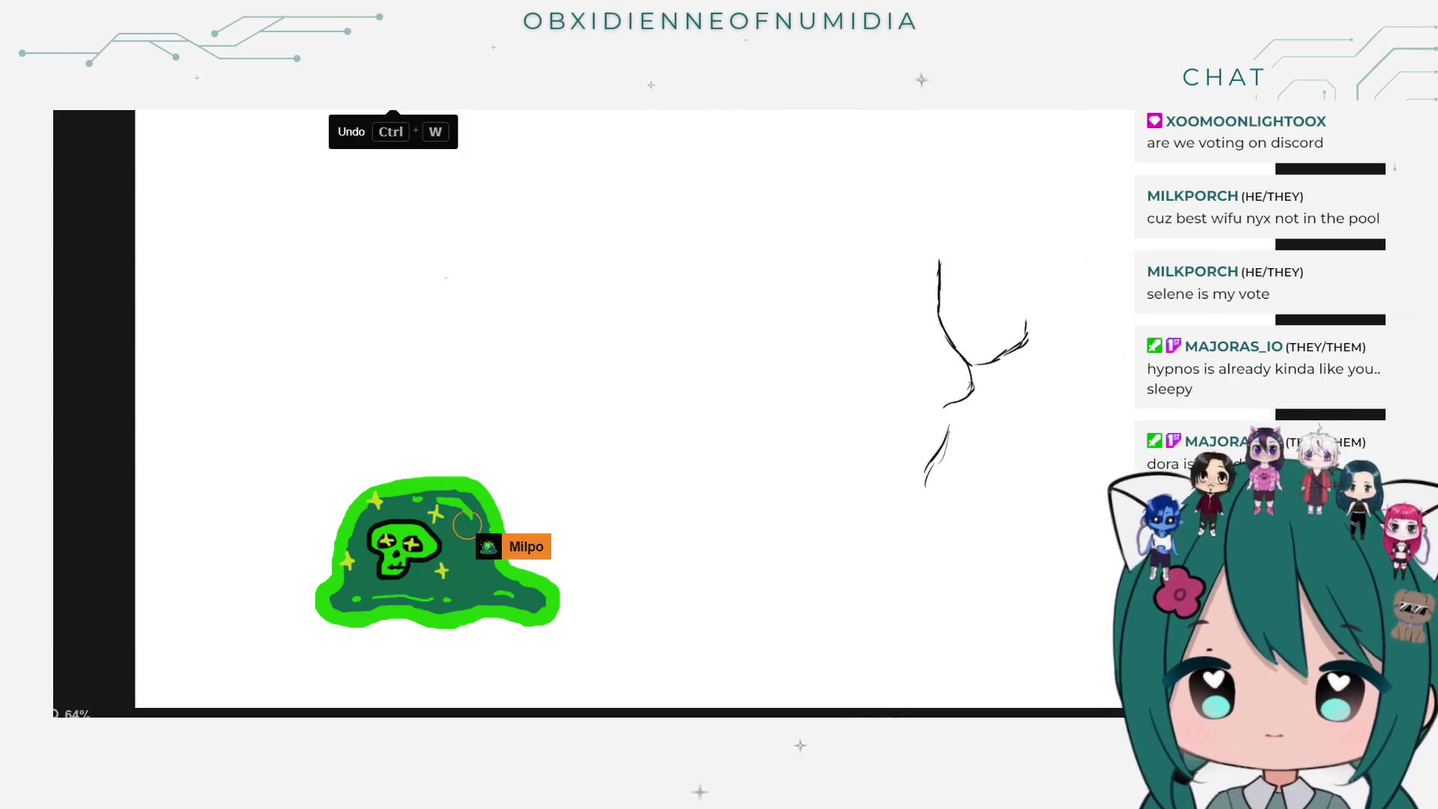
Step: Undo the lower strokes, erase the bottom hook, and add an upward hook at the right end
left_click(407, 125)
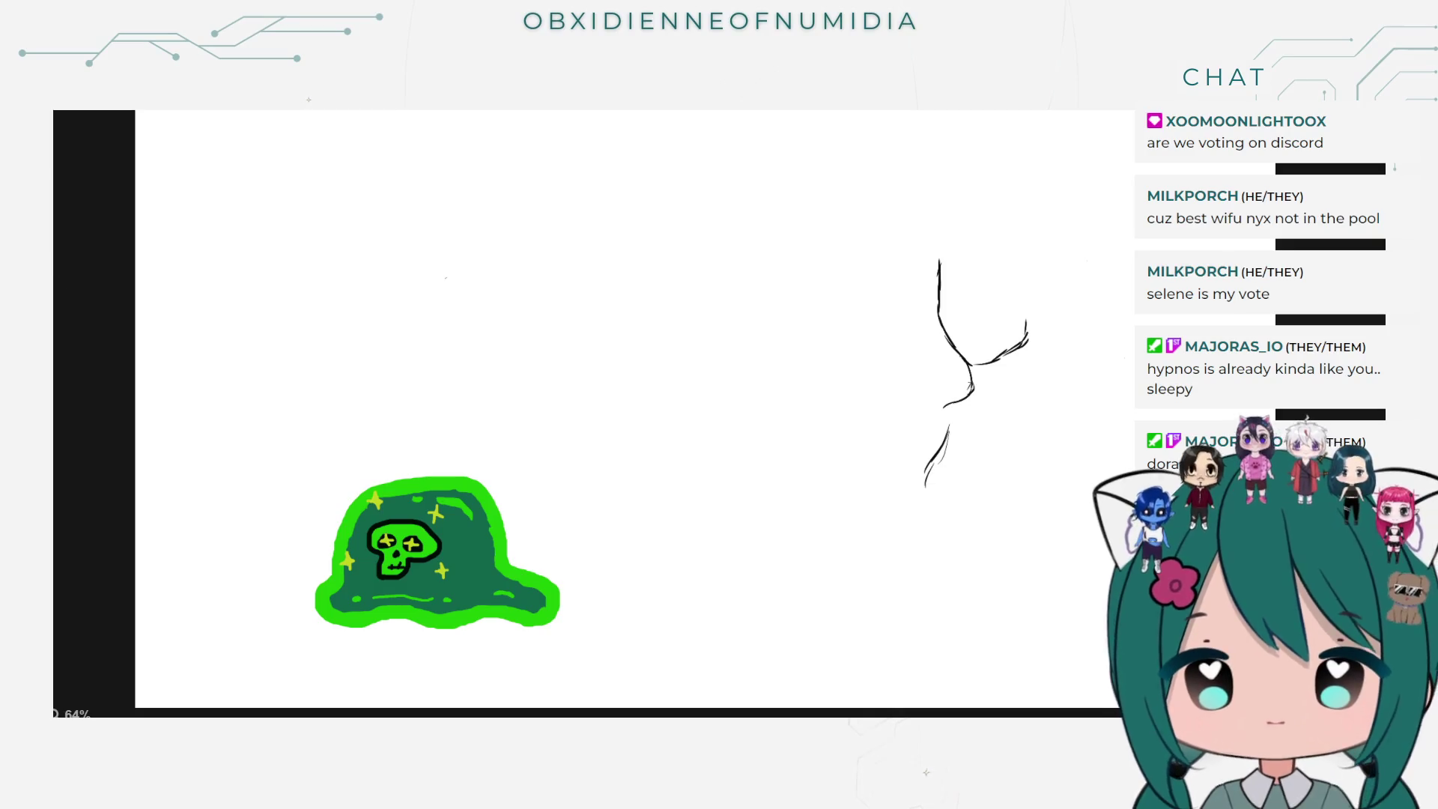
key("ctrl+z")
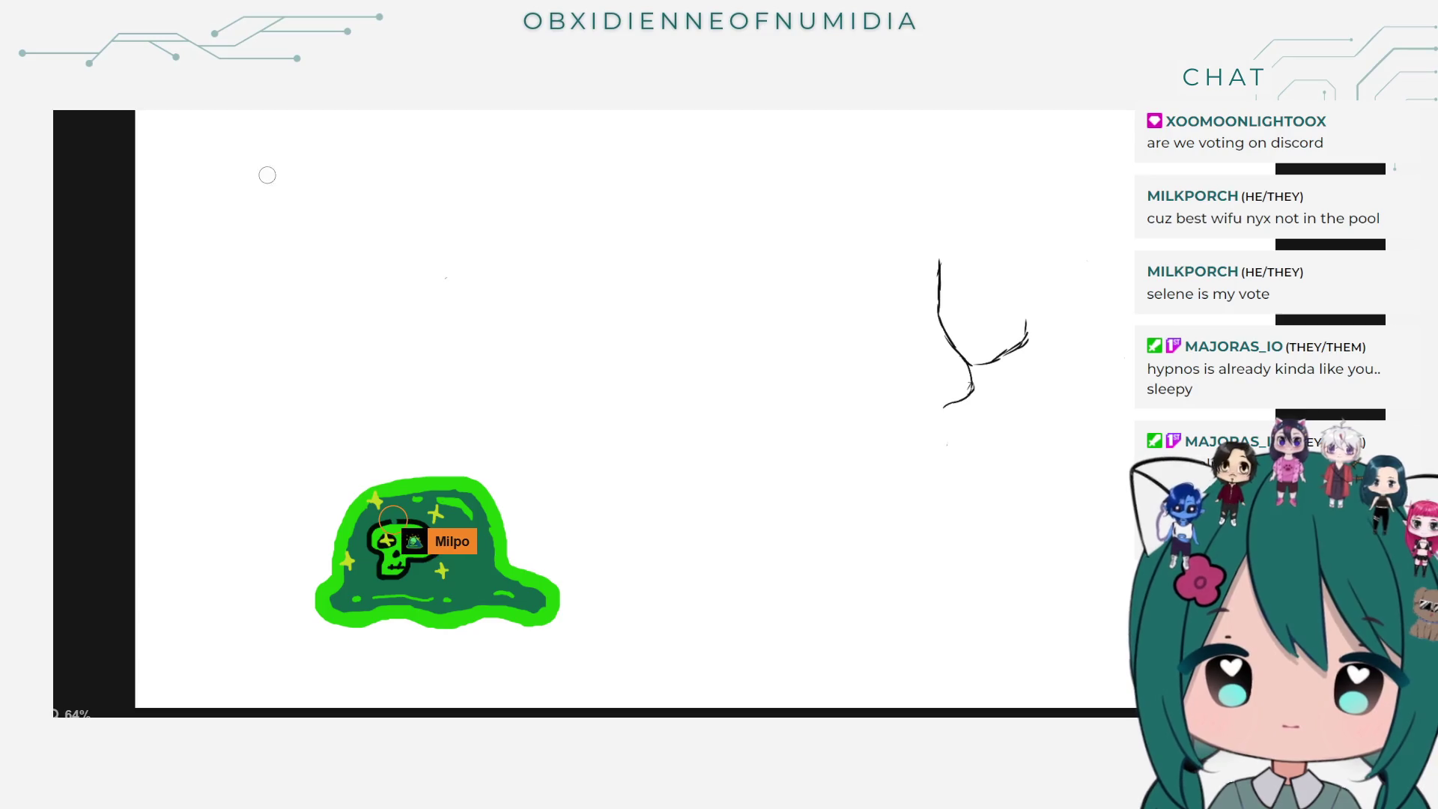
left_click_drag(973, 385, 965, 392)
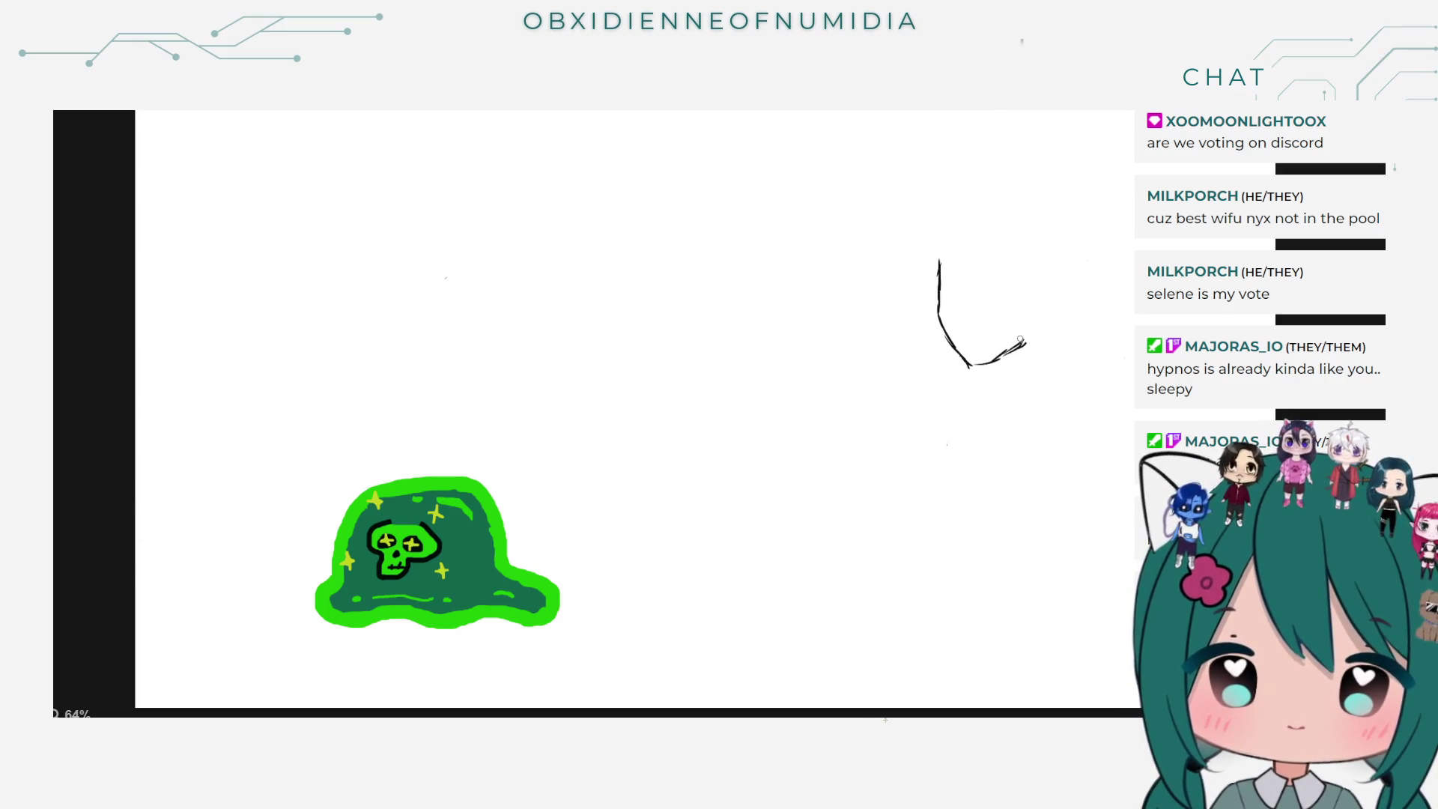
left_click_drag(1024, 343, 1031, 319)
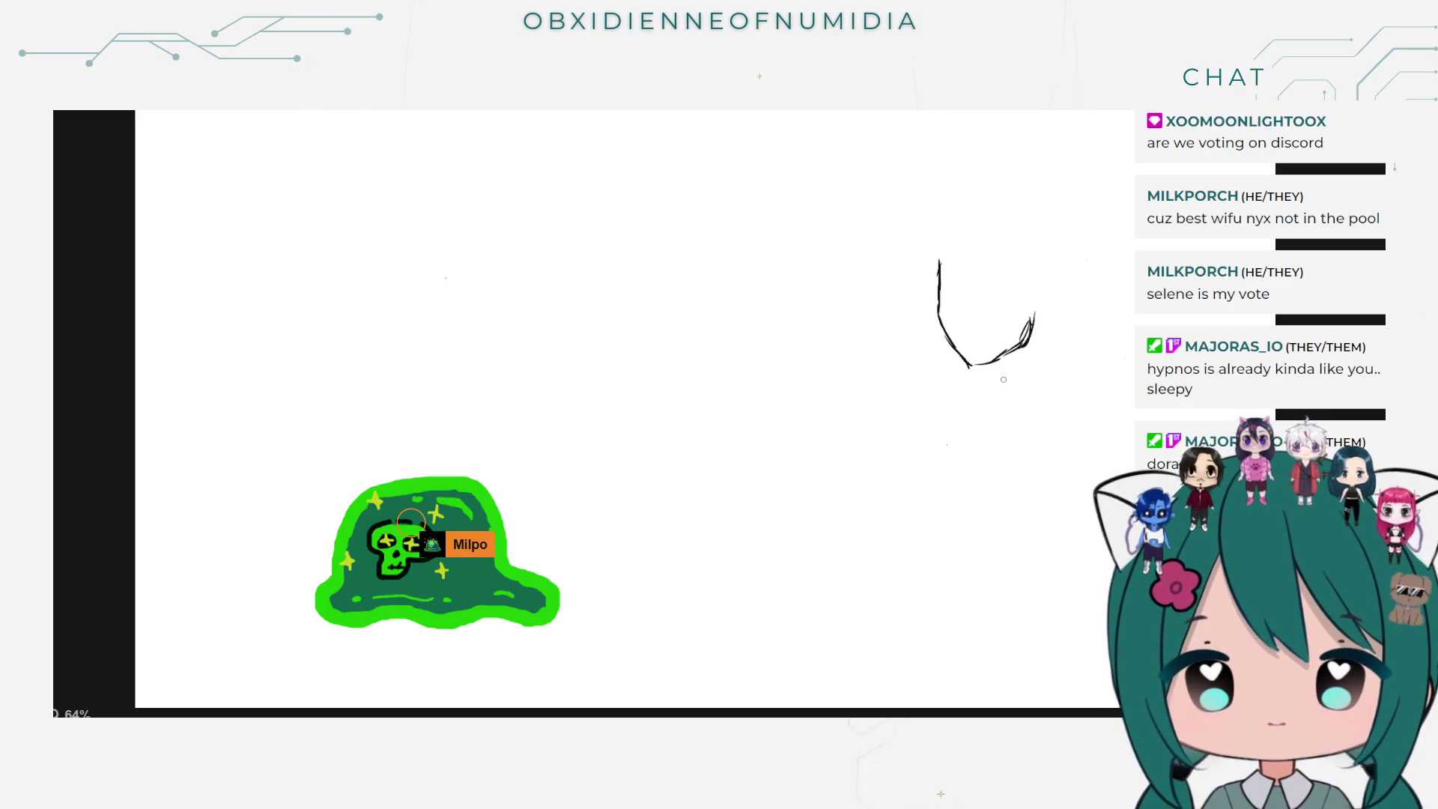
Step: Add strokes at the sketch's bottom, undo a stray one, and extend the left curve leftward
mouse_move(1018, 347)
left_mouse_down()
mouse_move(1022, 384)
mouse_move(966, 387)
left_mouse_up()
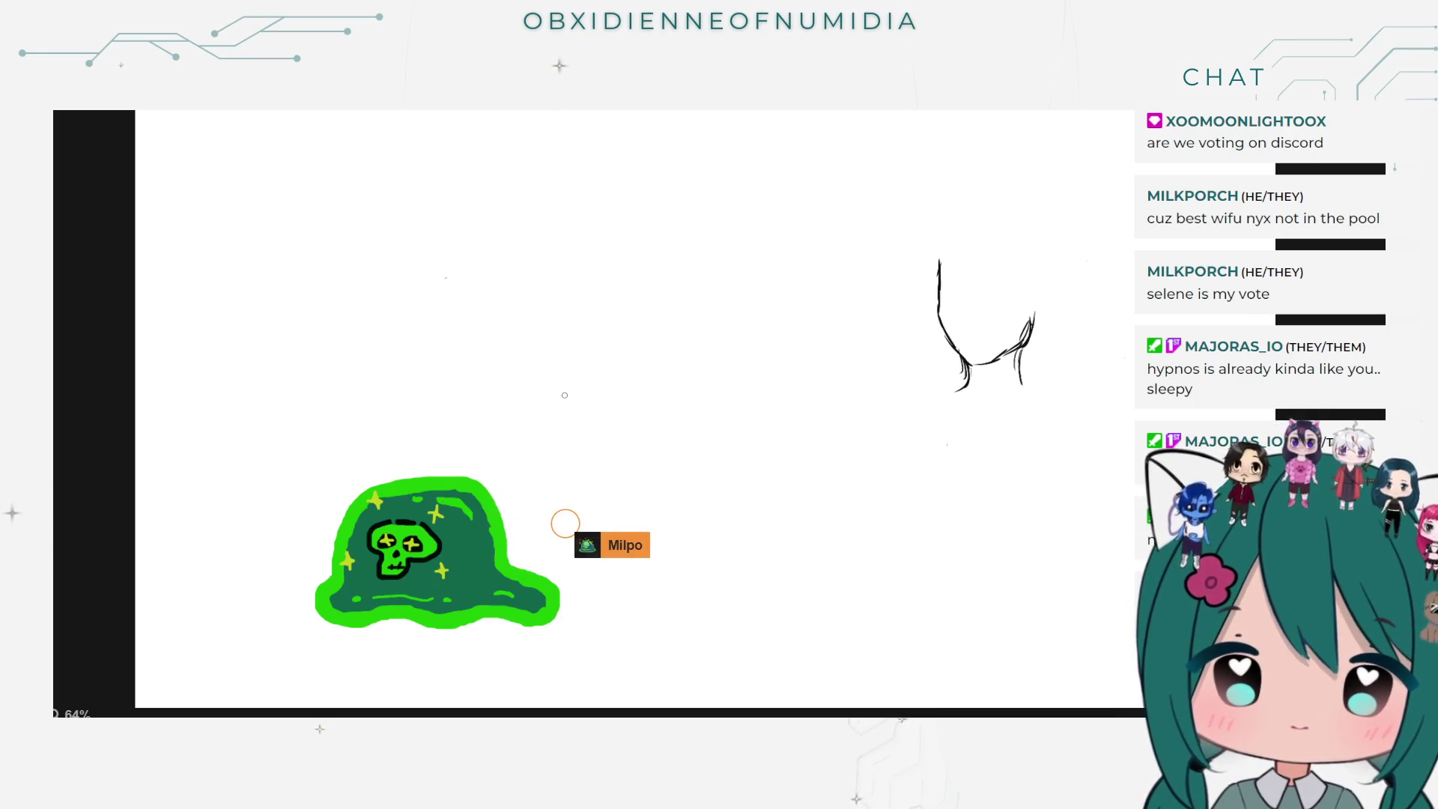
left_click(393, 103)
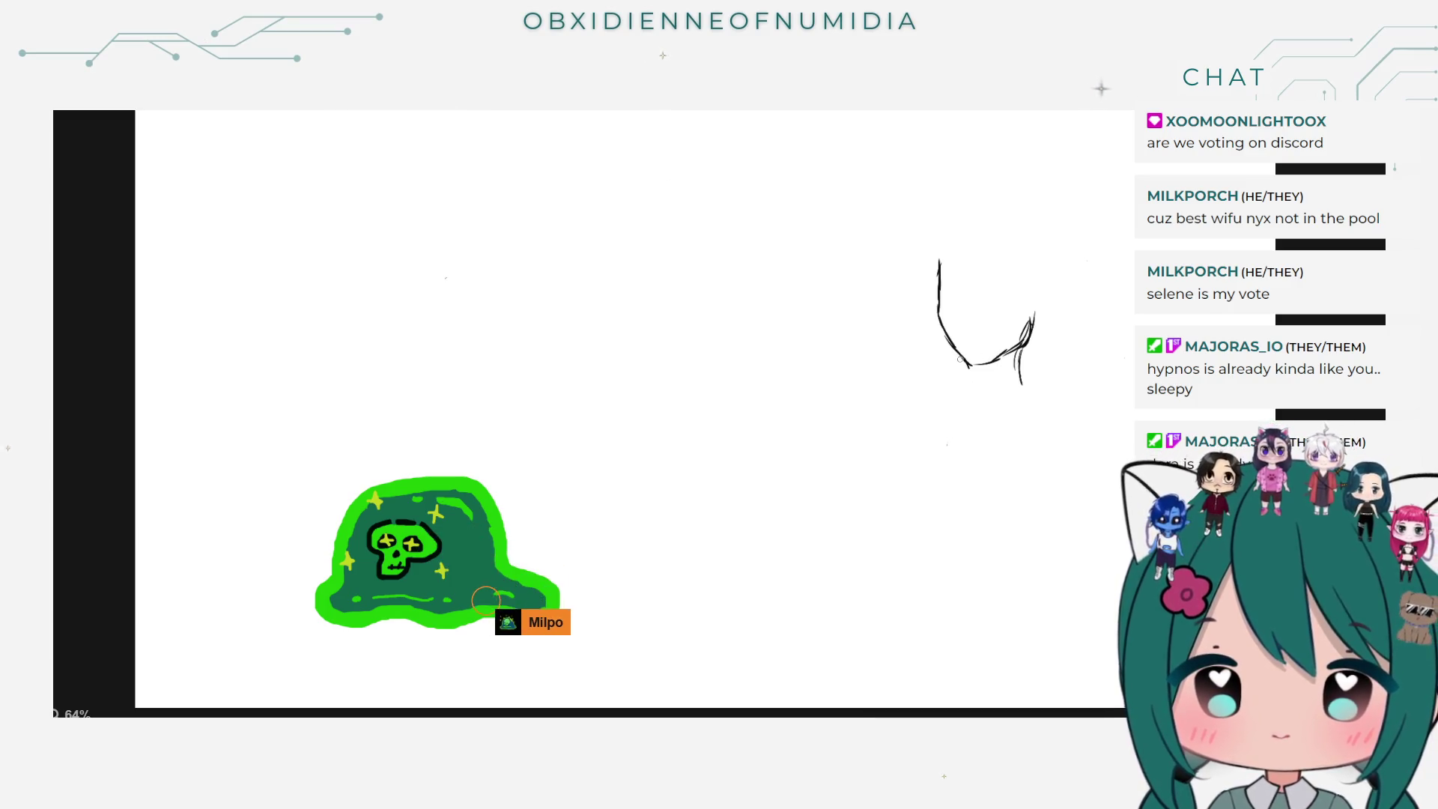
mouse_move(970, 382)
left_mouse_down()
mouse_move(969, 367)
mouse_move(1047, 406)
mouse_move(1087, 431)
mouse_move(1091, 453)
left_mouse_up()
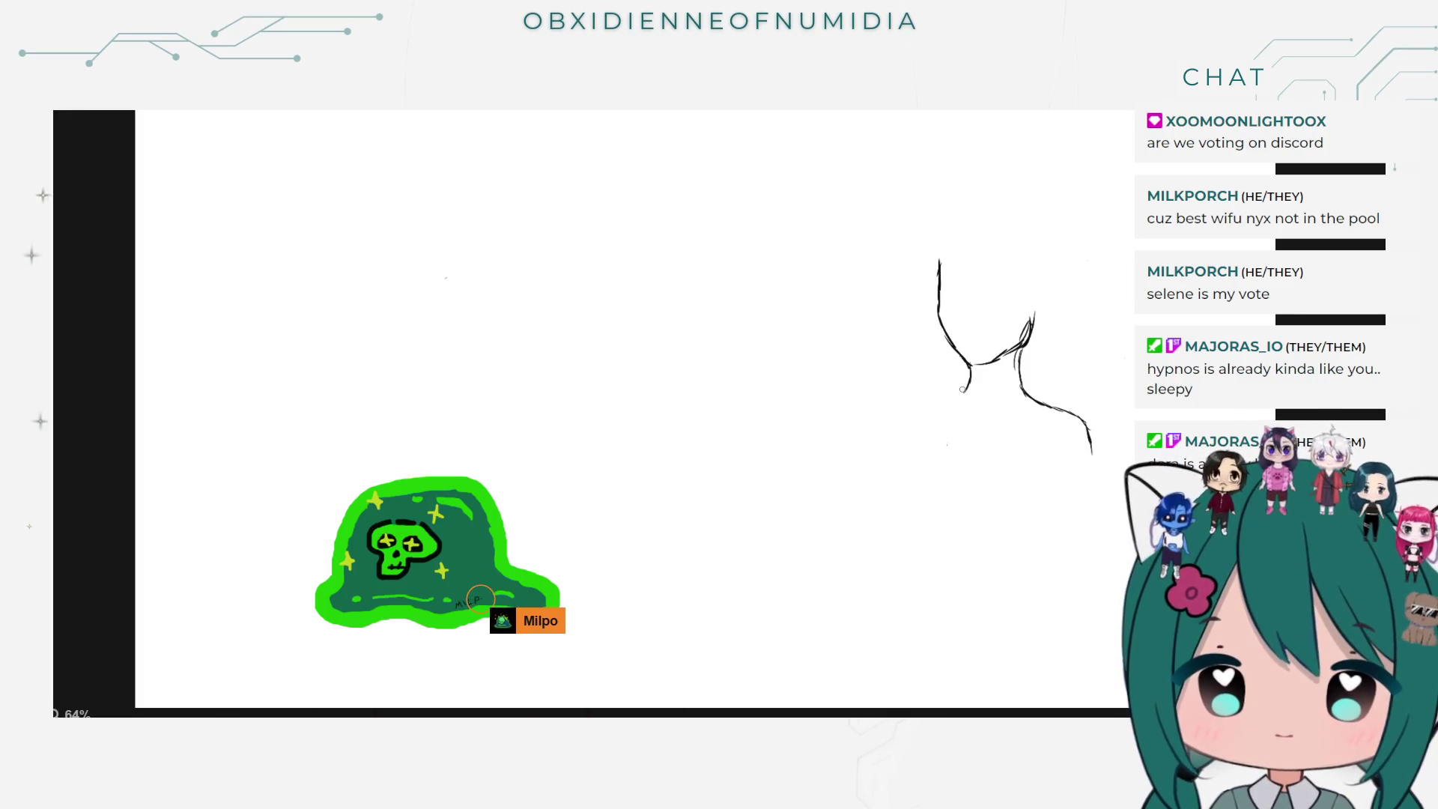
left_click_drag(961, 391, 915, 405)
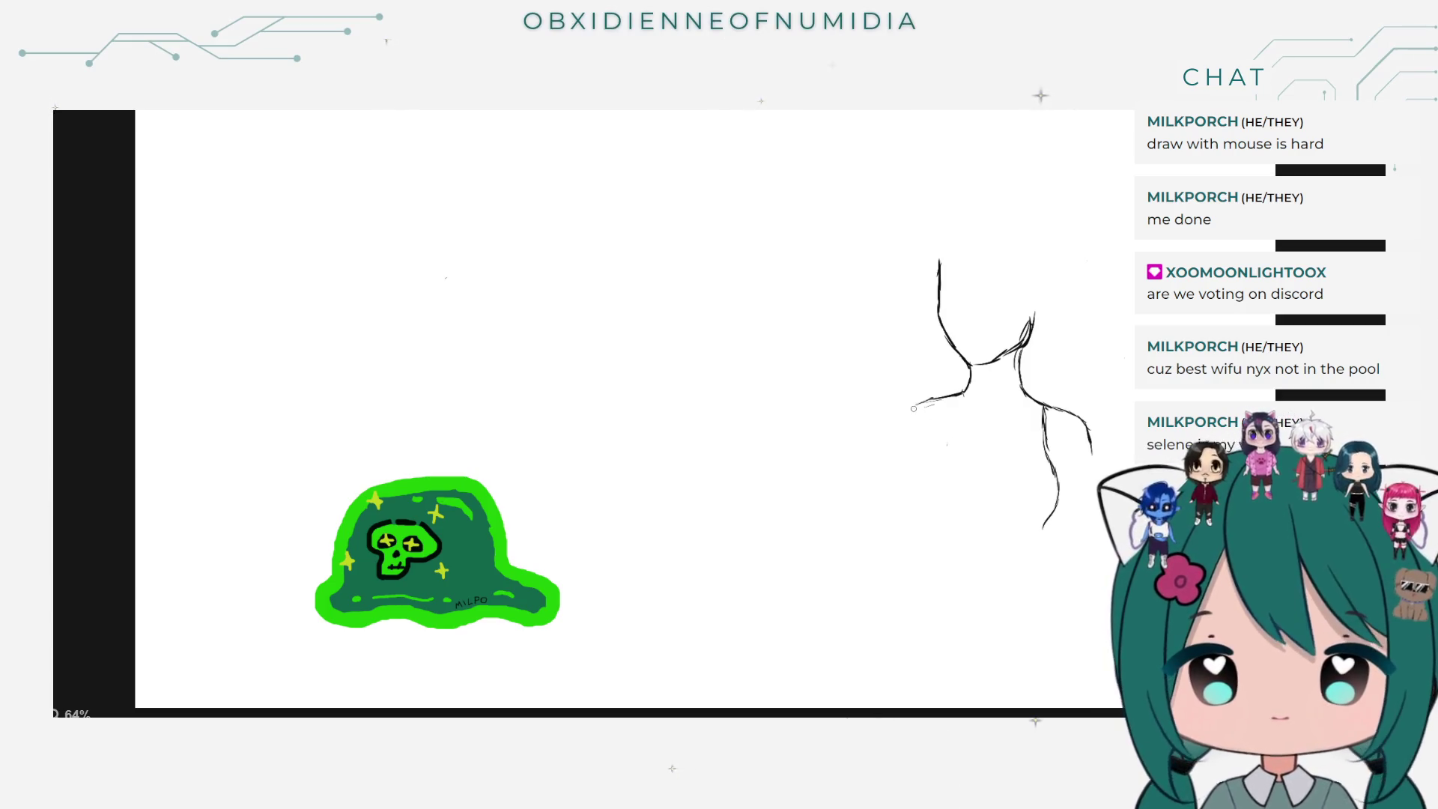
left_click_drag(936, 402, 918, 435)
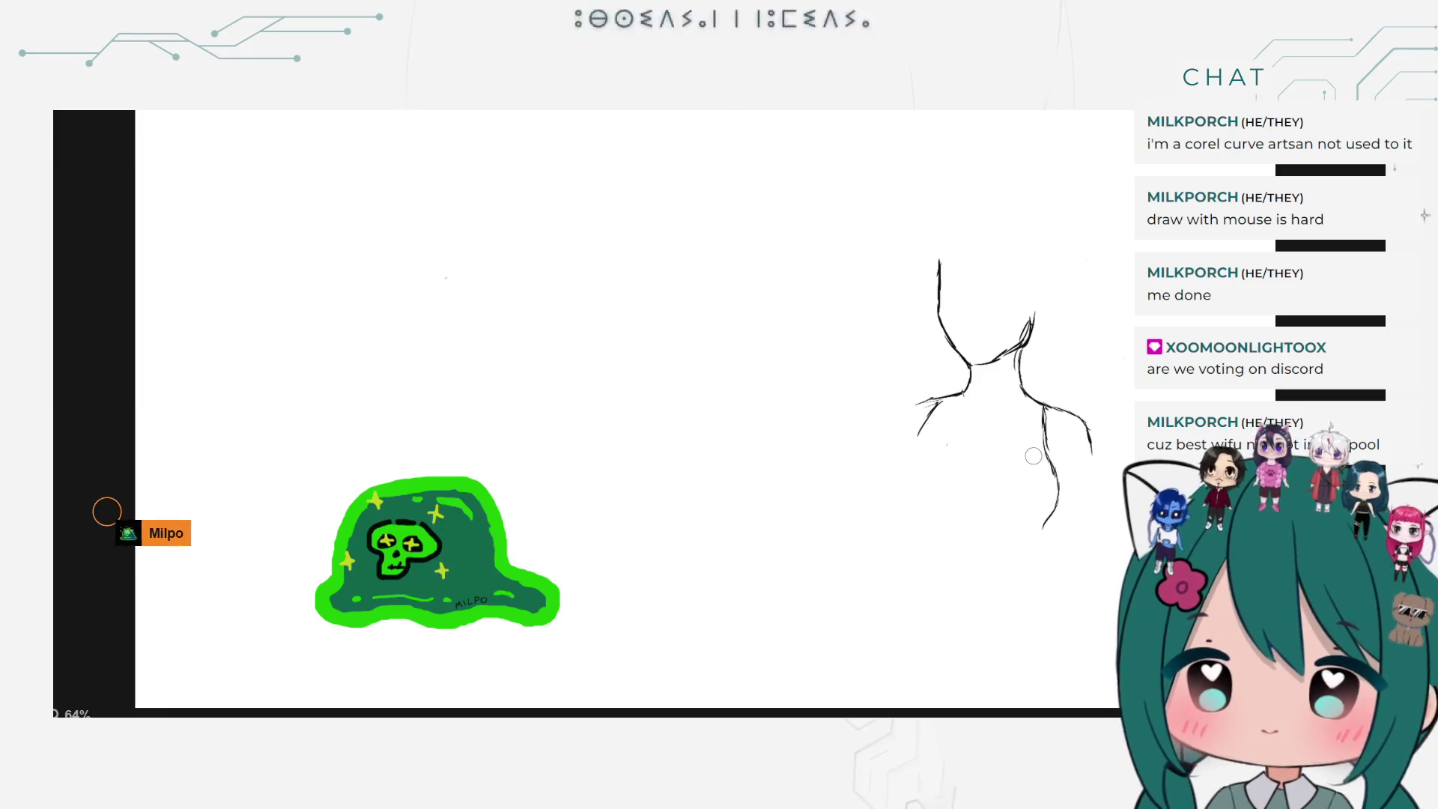
Step: Erase a shoulder stroke, draw new right and left shoulder lines, then undo the hooked one
left_click_drag(1061, 494, 1054, 471)
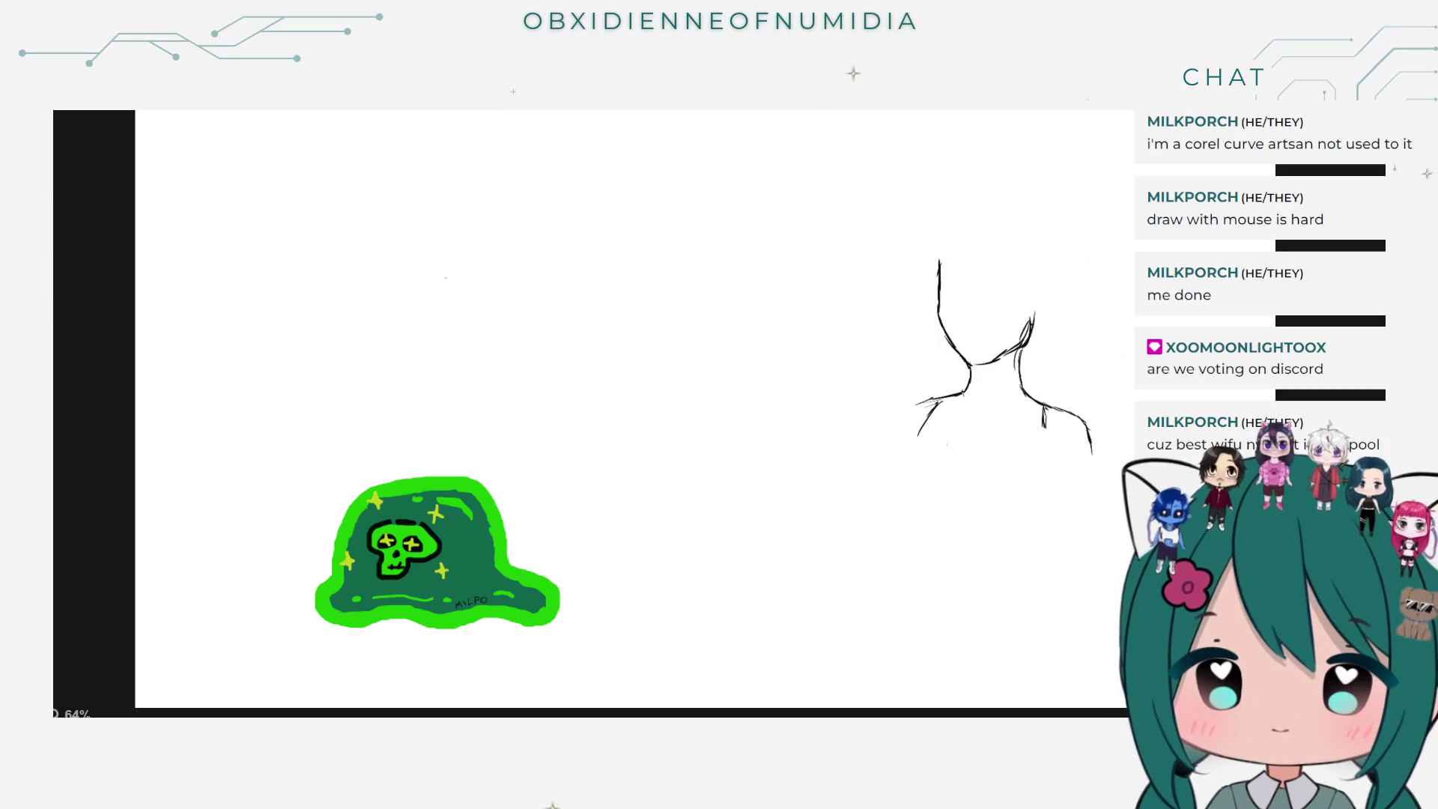
key("b")
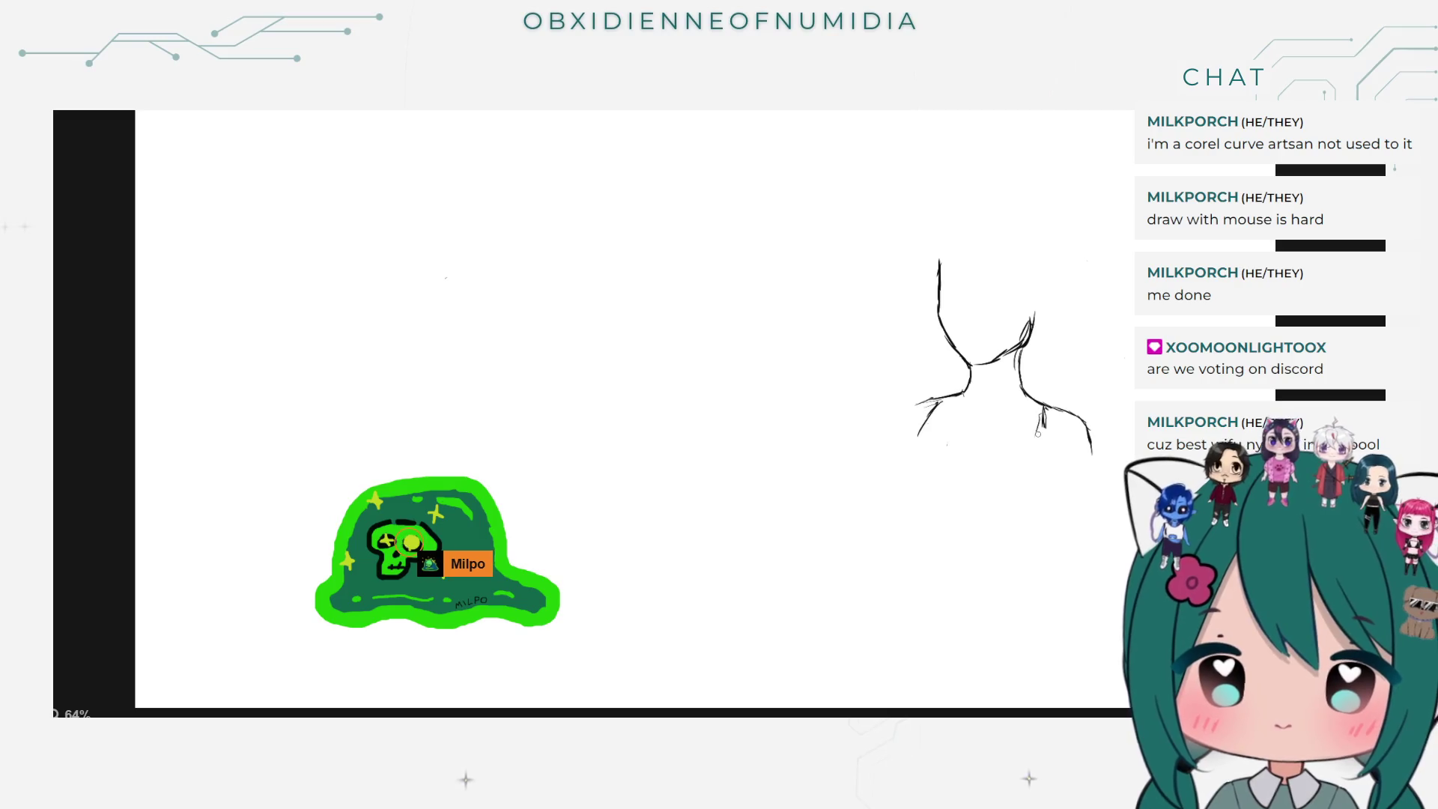
left_click_drag(1042, 414, 1032, 509)
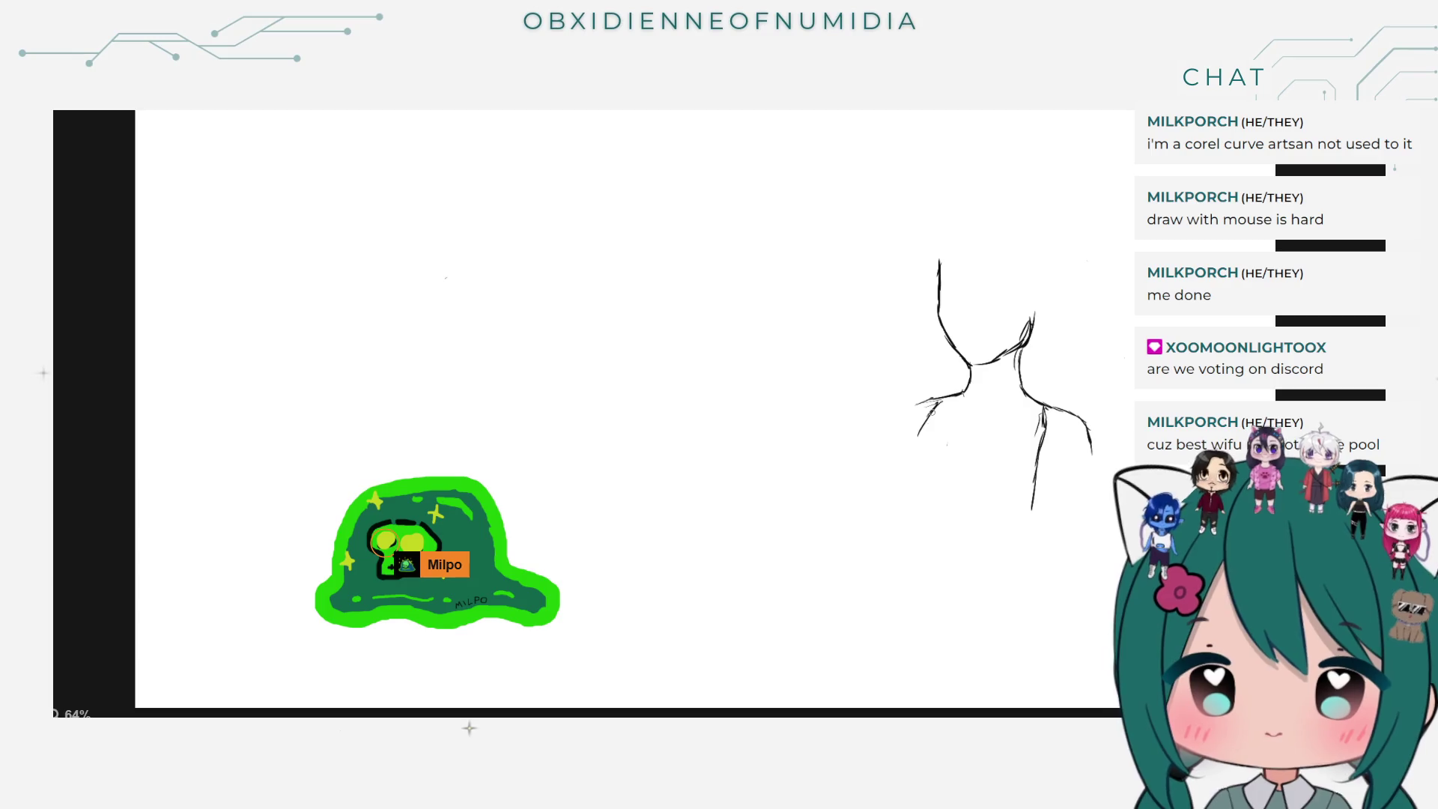
left_click_drag(933, 406, 910, 433)
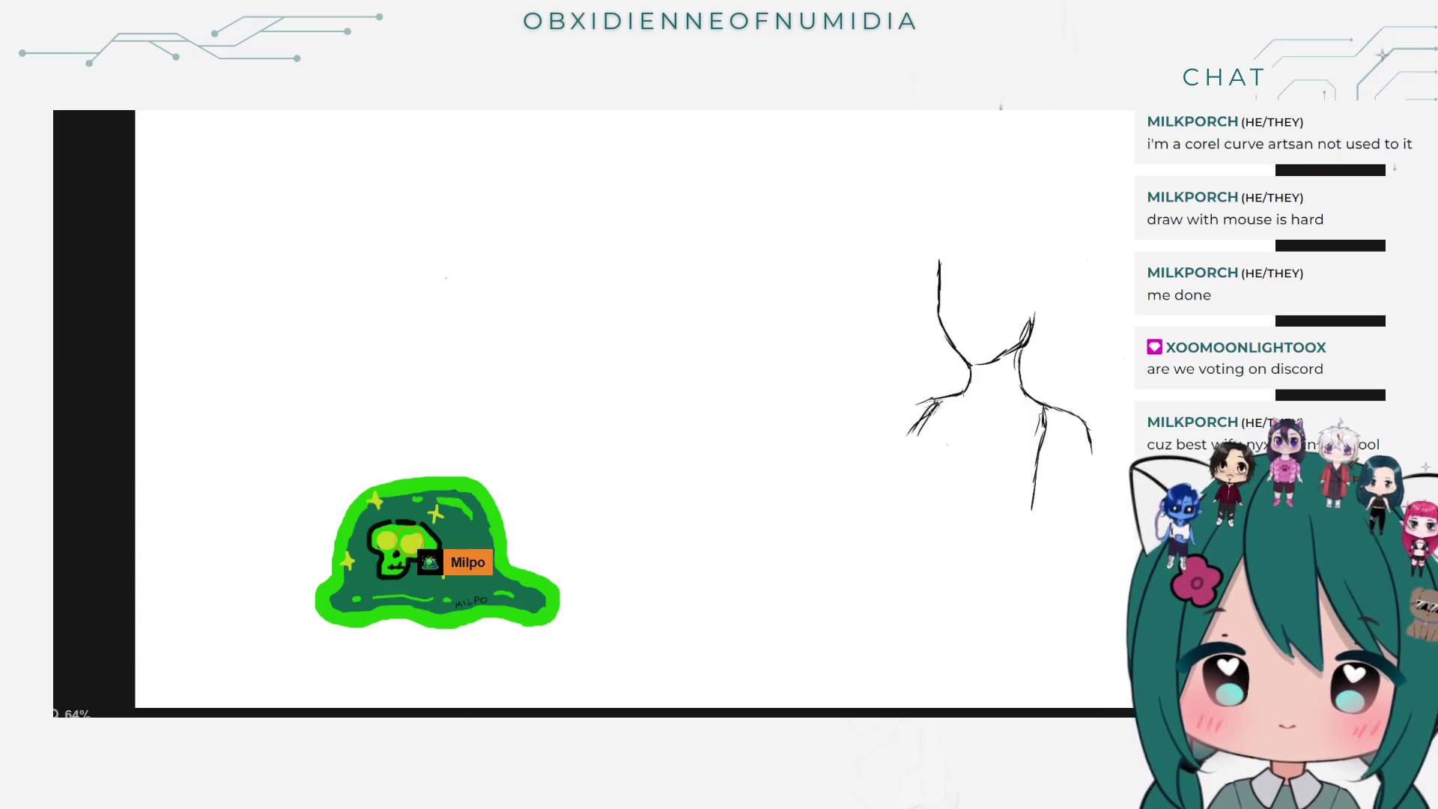
left_click_drag(905, 467, 914, 482)
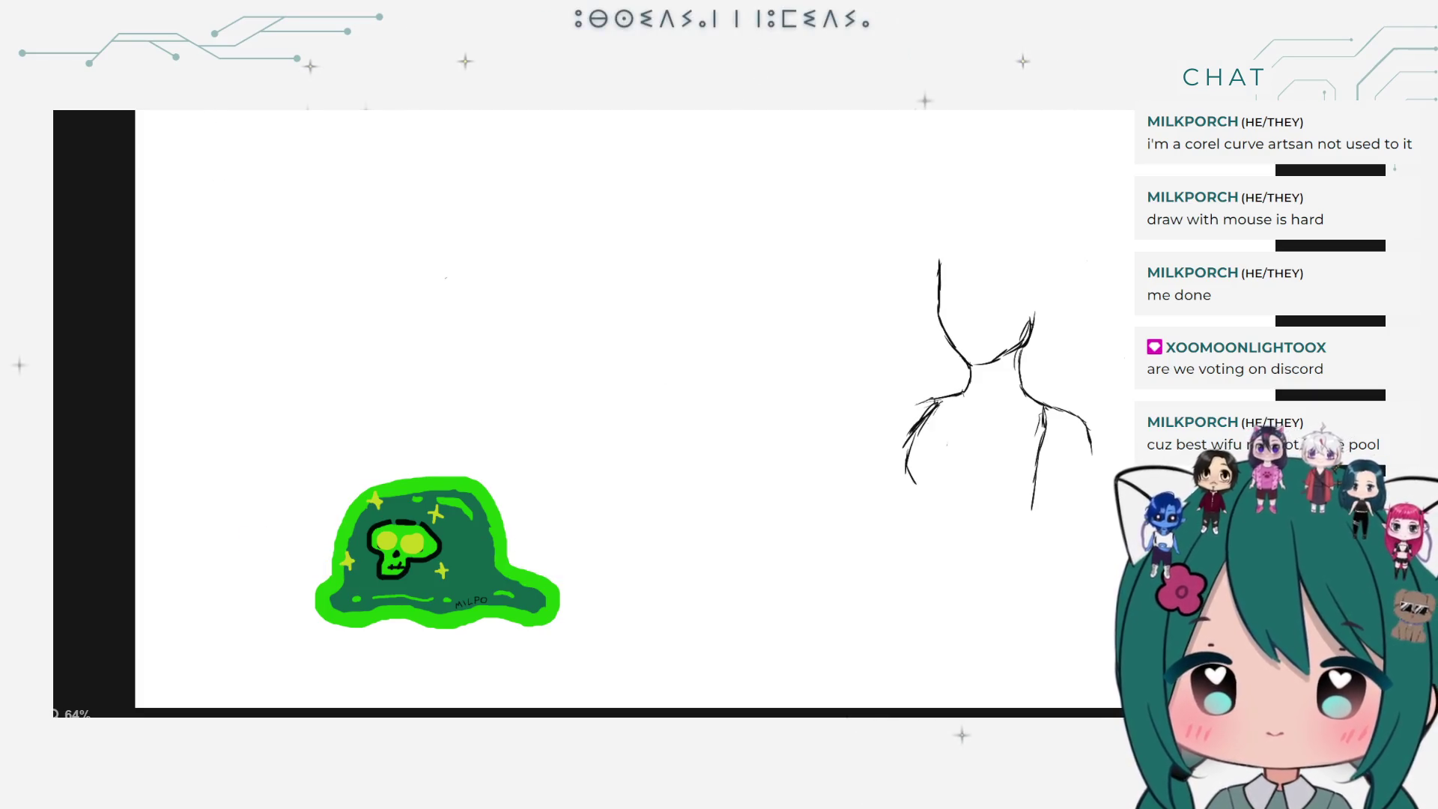
left_click(393, 105)
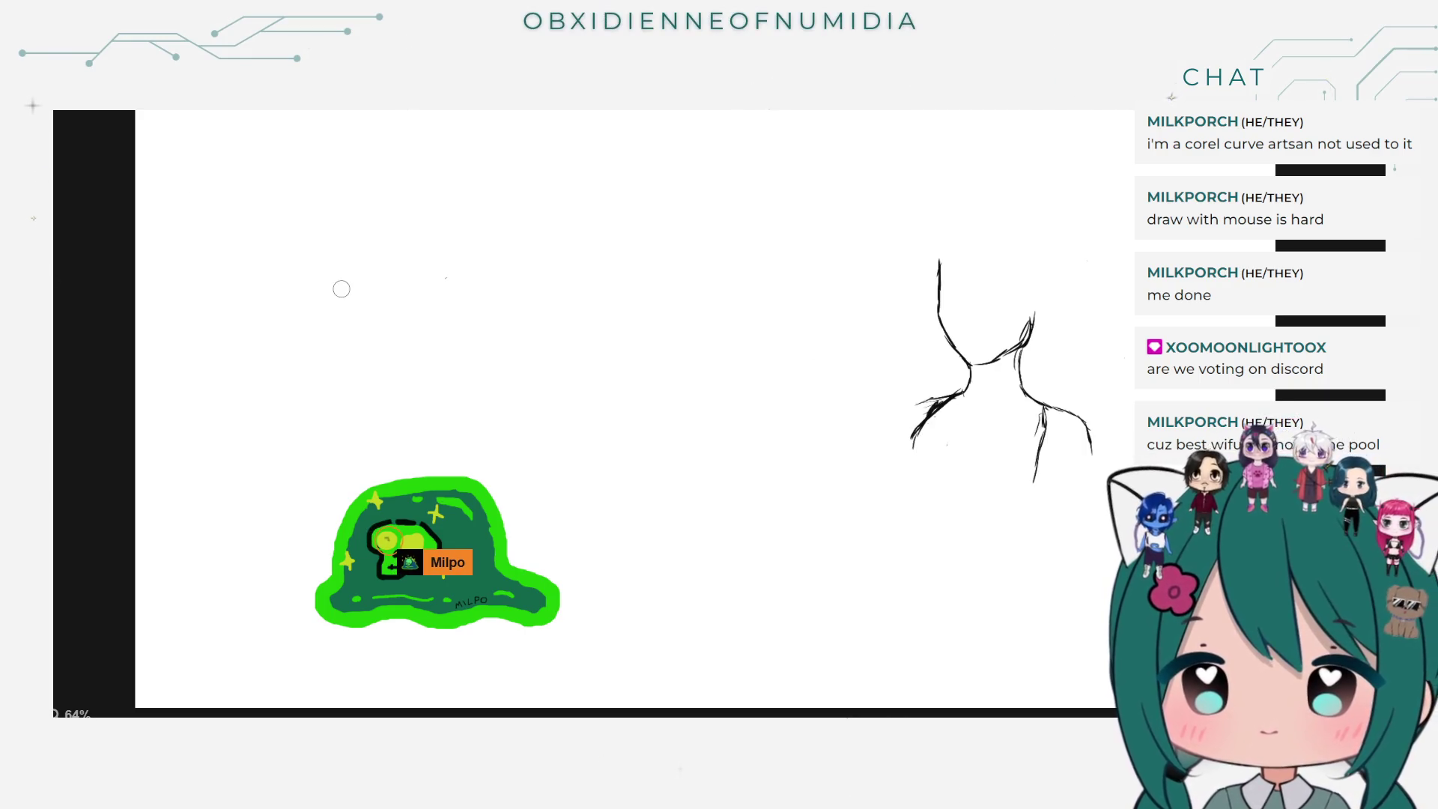
Step: Erase the lower left shoulder, pick the regular brush, and add a short stroke below
mouse_move(944, 399)
left_mouse_down()
mouse_move(924, 428)
mouse_move(939, 407)
left_mouse_up()
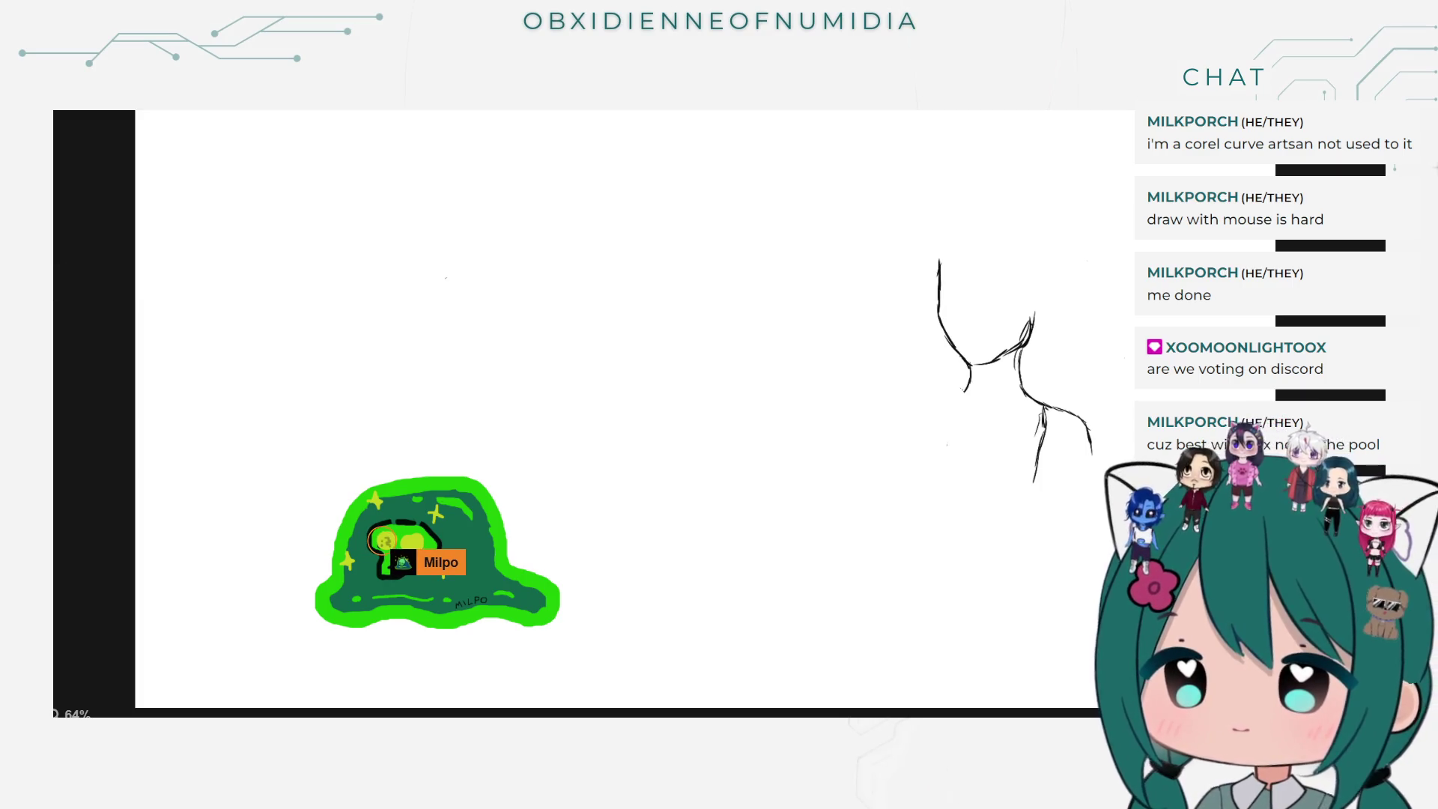
left_click(97, 267)
left_click(97, 266)
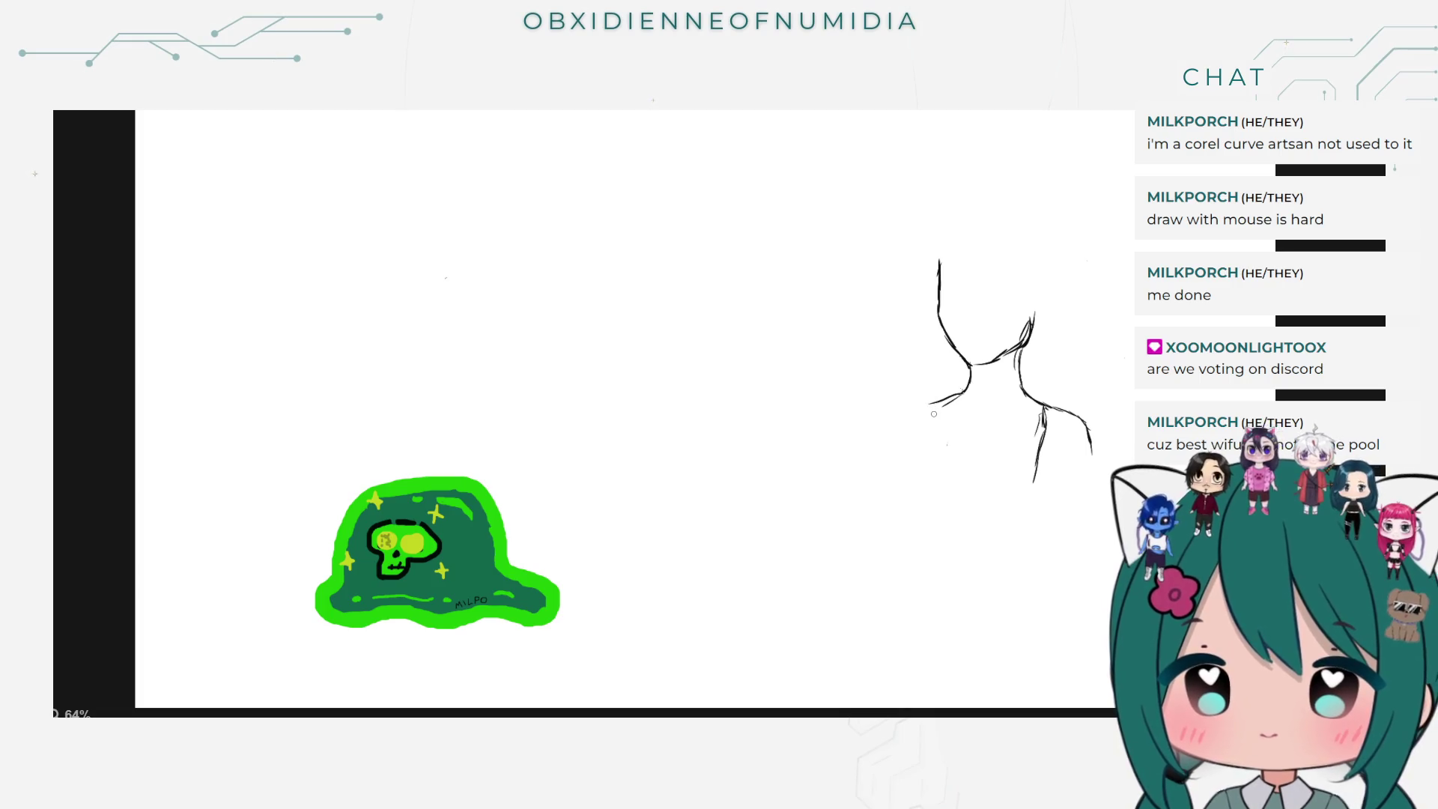
left_click_drag(941, 413, 923, 418)
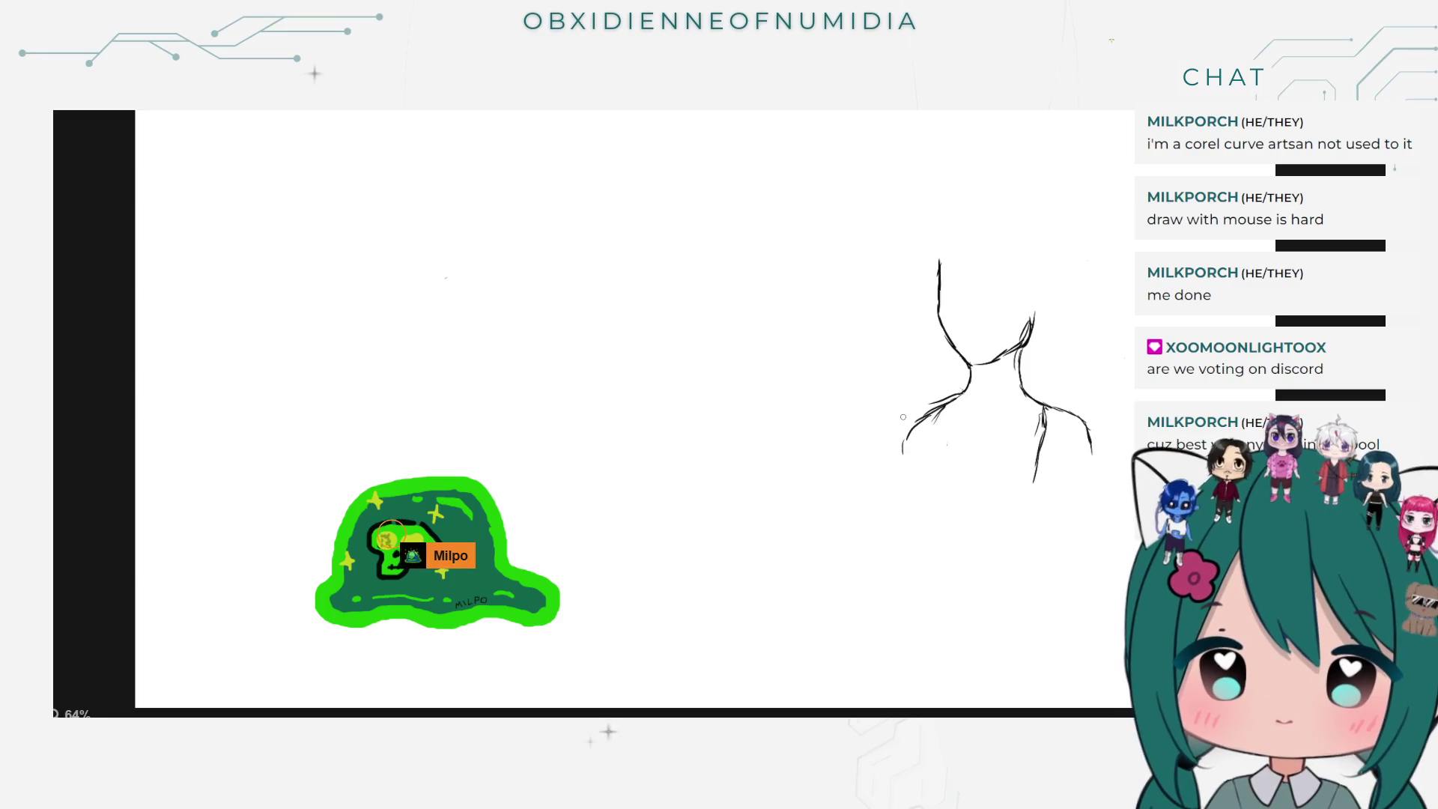
Step: Replace the lower-left shoulder strokes with a short line running left from the neck's base
left_click_drag(962, 391, 912, 395)
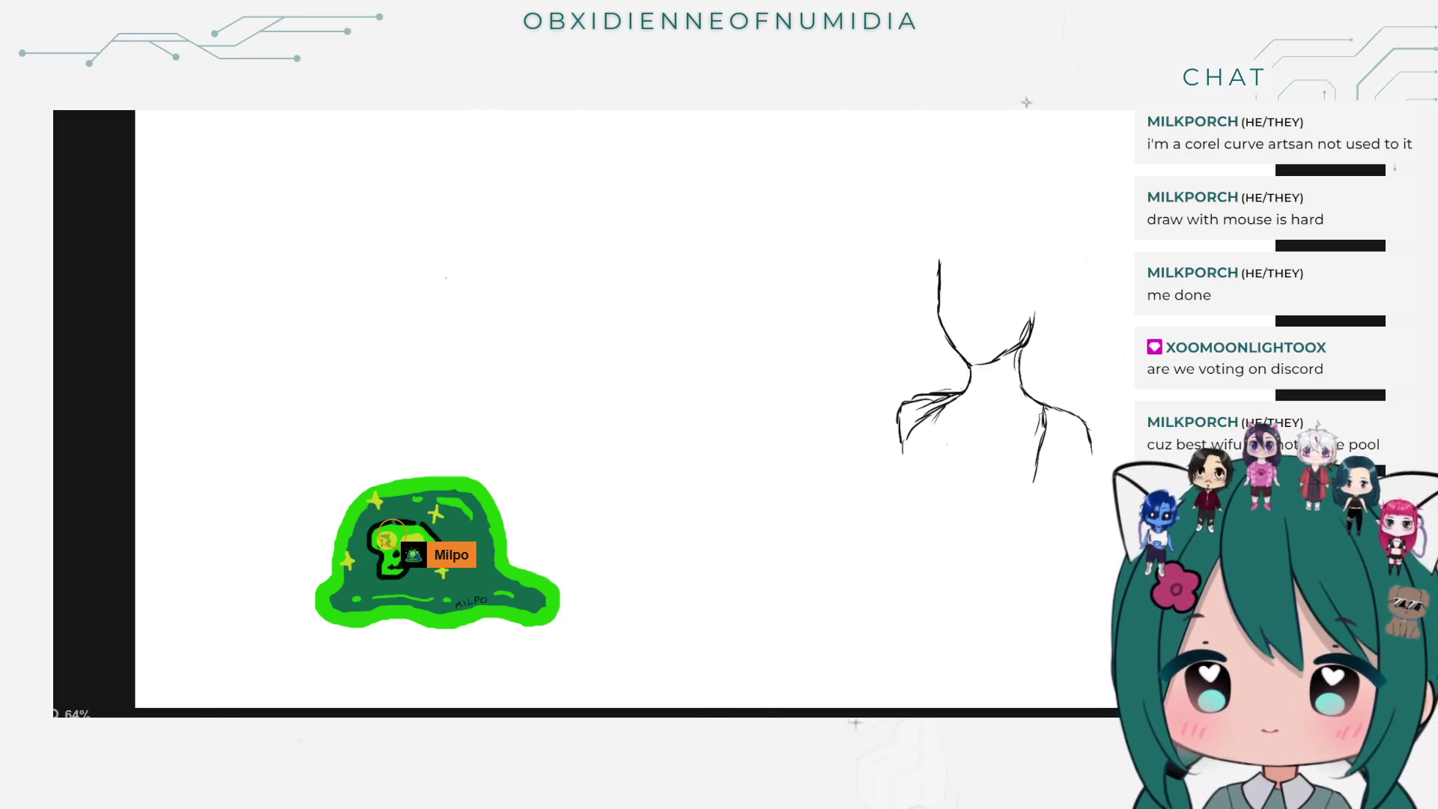
mouse_move(892, 436)
left_mouse_down()
mouse_move(889, 408)
mouse_move(926, 428)
mouse_move(925, 393)
mouse_move(962, 390)
left_mouse_up()
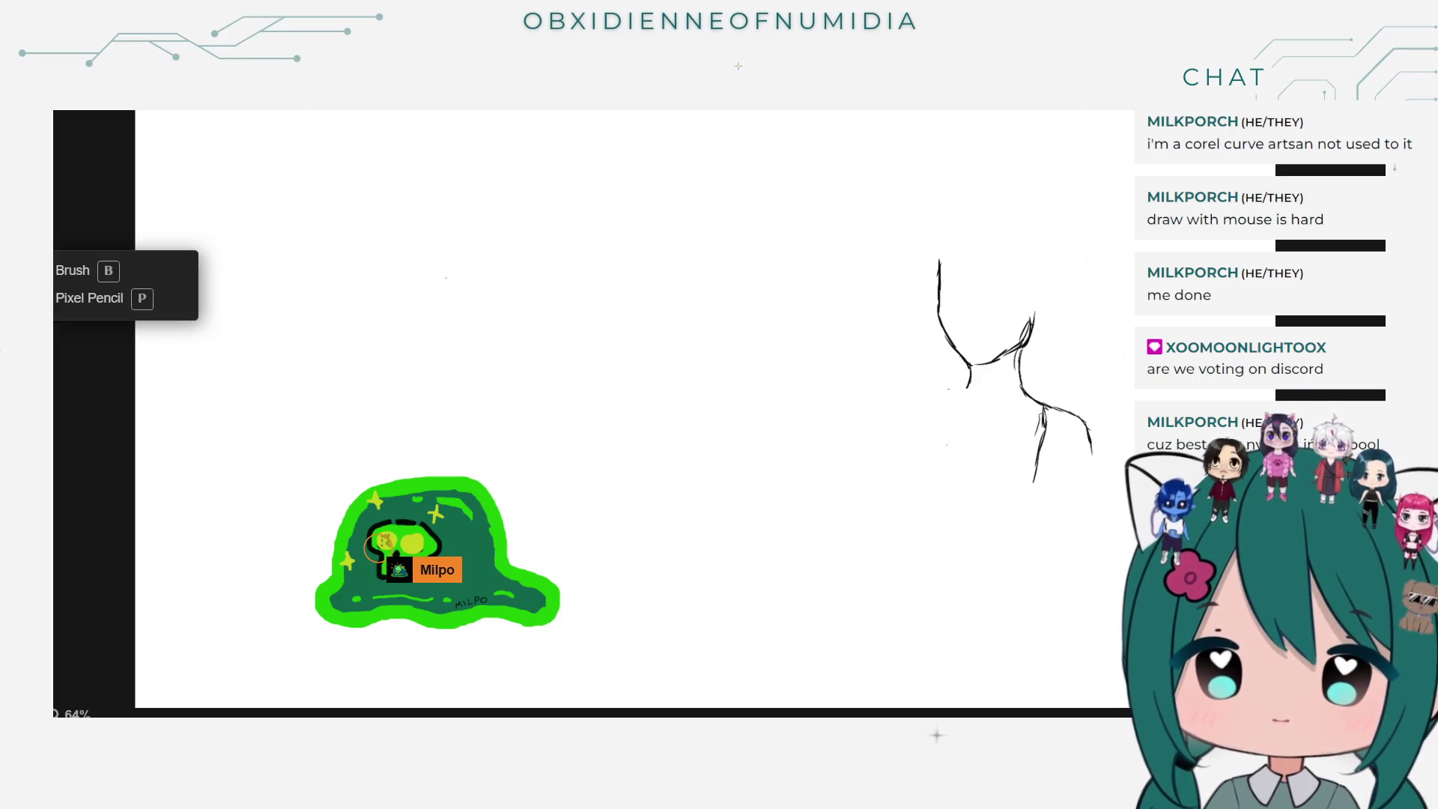
left_click(64, 279)
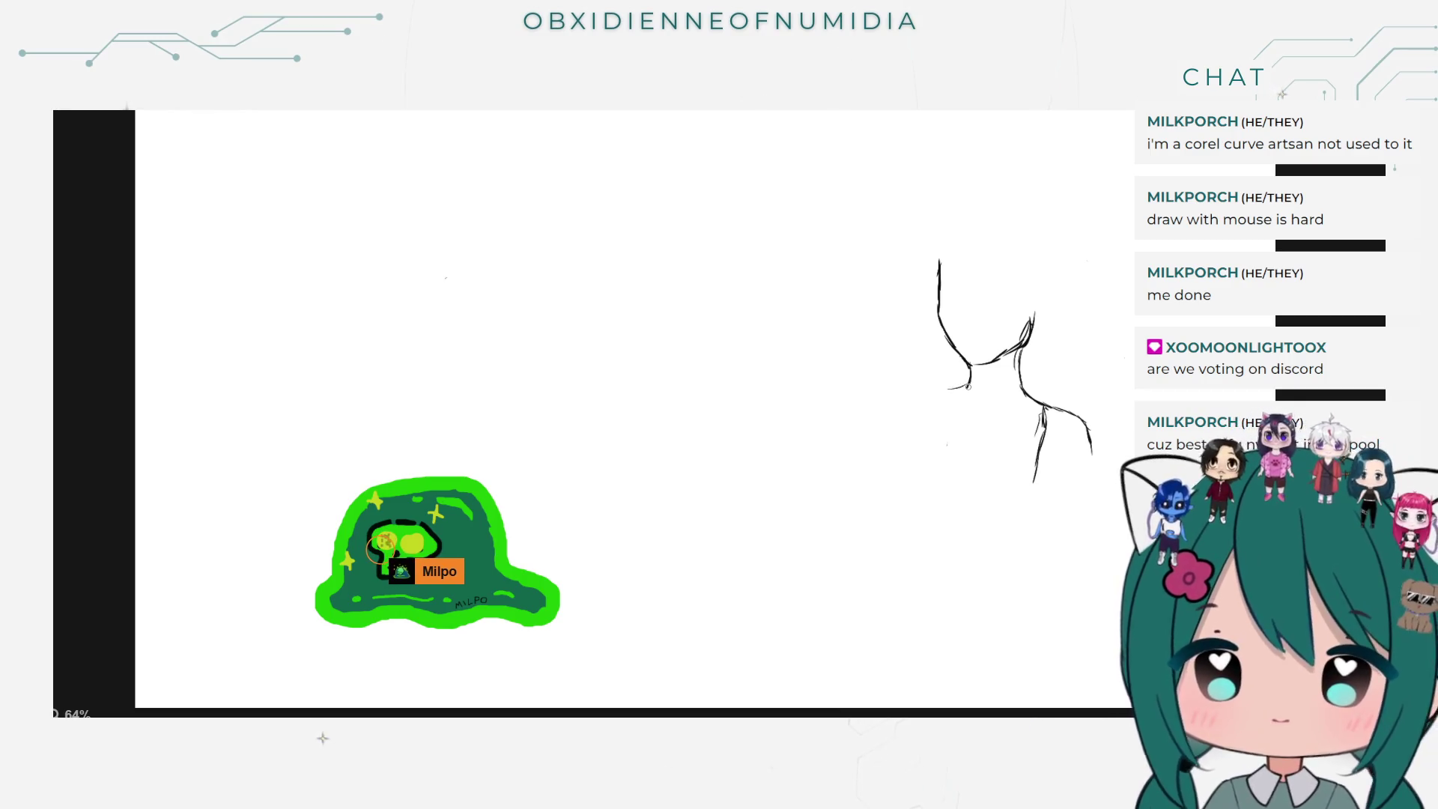
left_click_drag(968, 386, 920, 390)
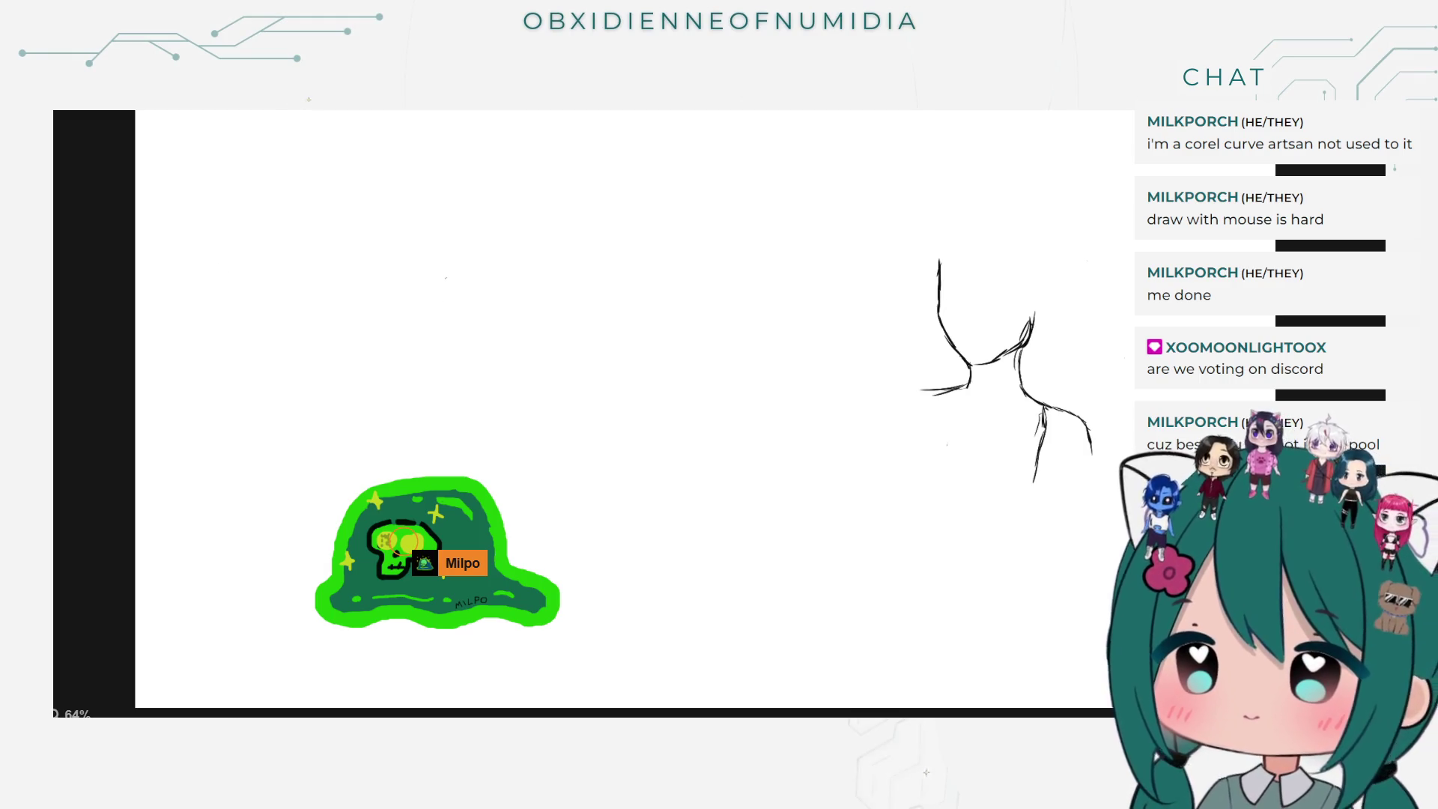
Step: Erase the neck line, its curve and the leftover sketch strokes on the right side
left_click_drag(934, 253, 1035, 324)
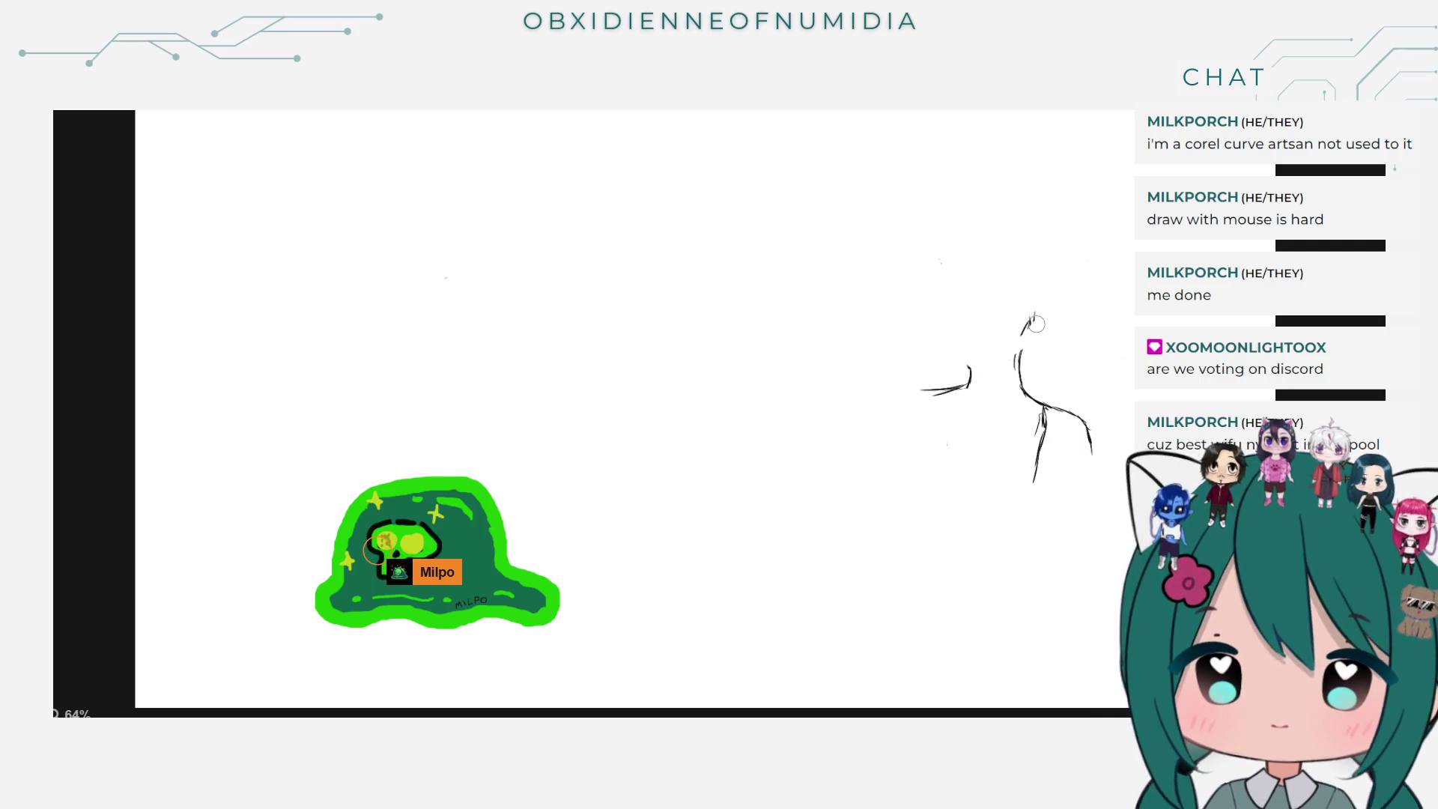
left_click_drag(1013, 380, 1086, 434)
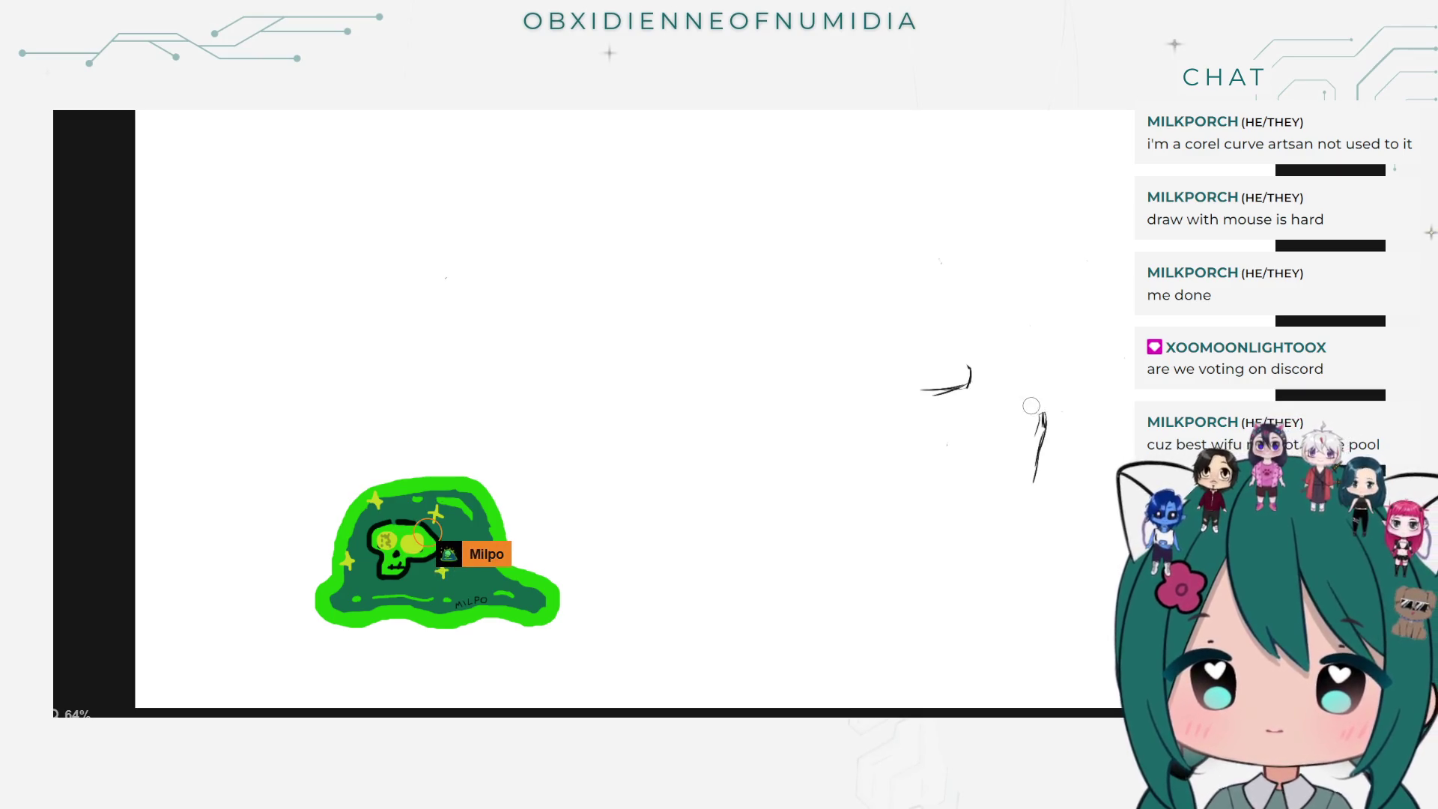
left_click_drag(1088, 434, 1033, 483)
mouse_move(949, 379)
left_mouse_down()
mouse_move(968, 378)
mouse_move(939, 390)
left_mouse_up()
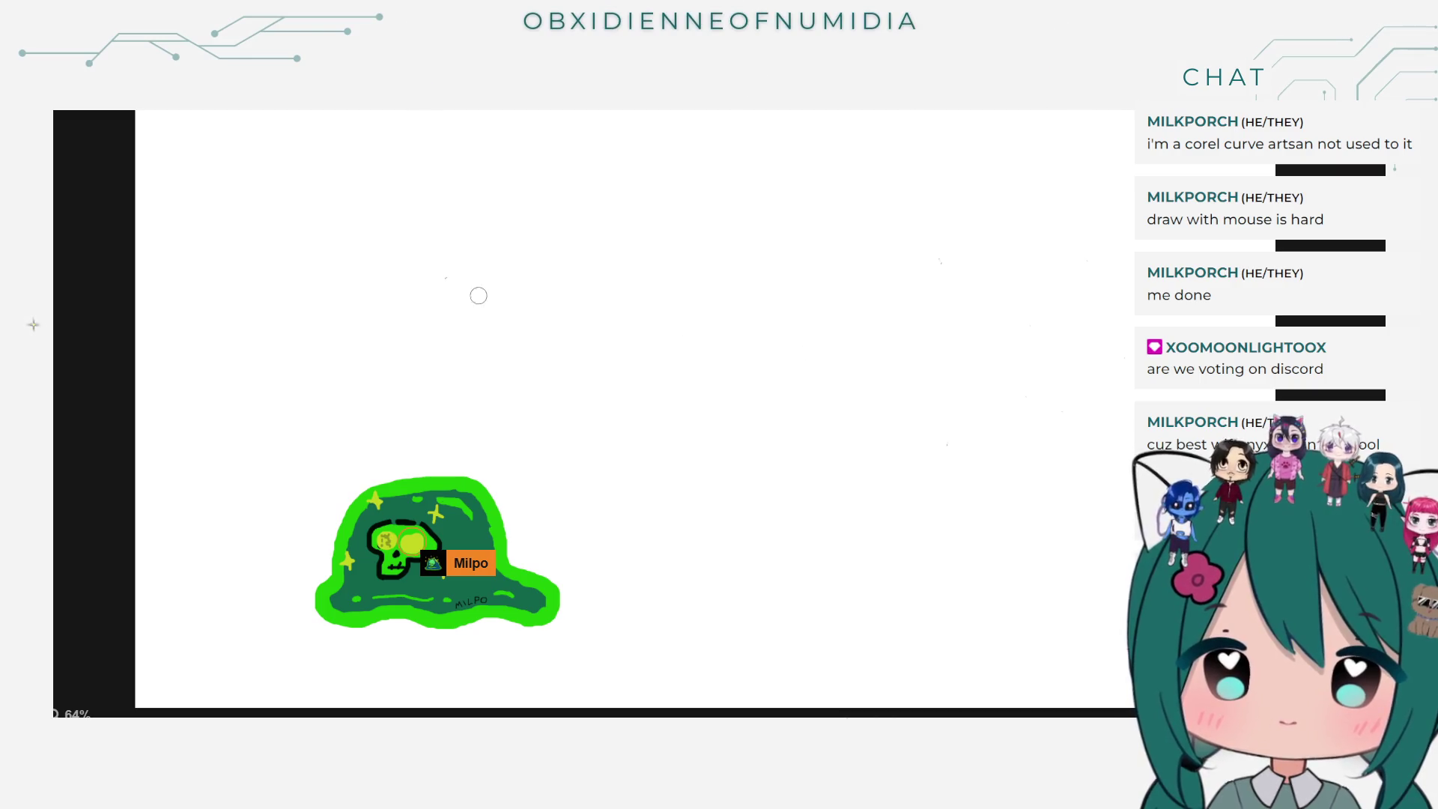
Step: Switch to the Pixel Pencil, draw a trial vertical line, then undo that stray black stroke
left_click(58, 269)
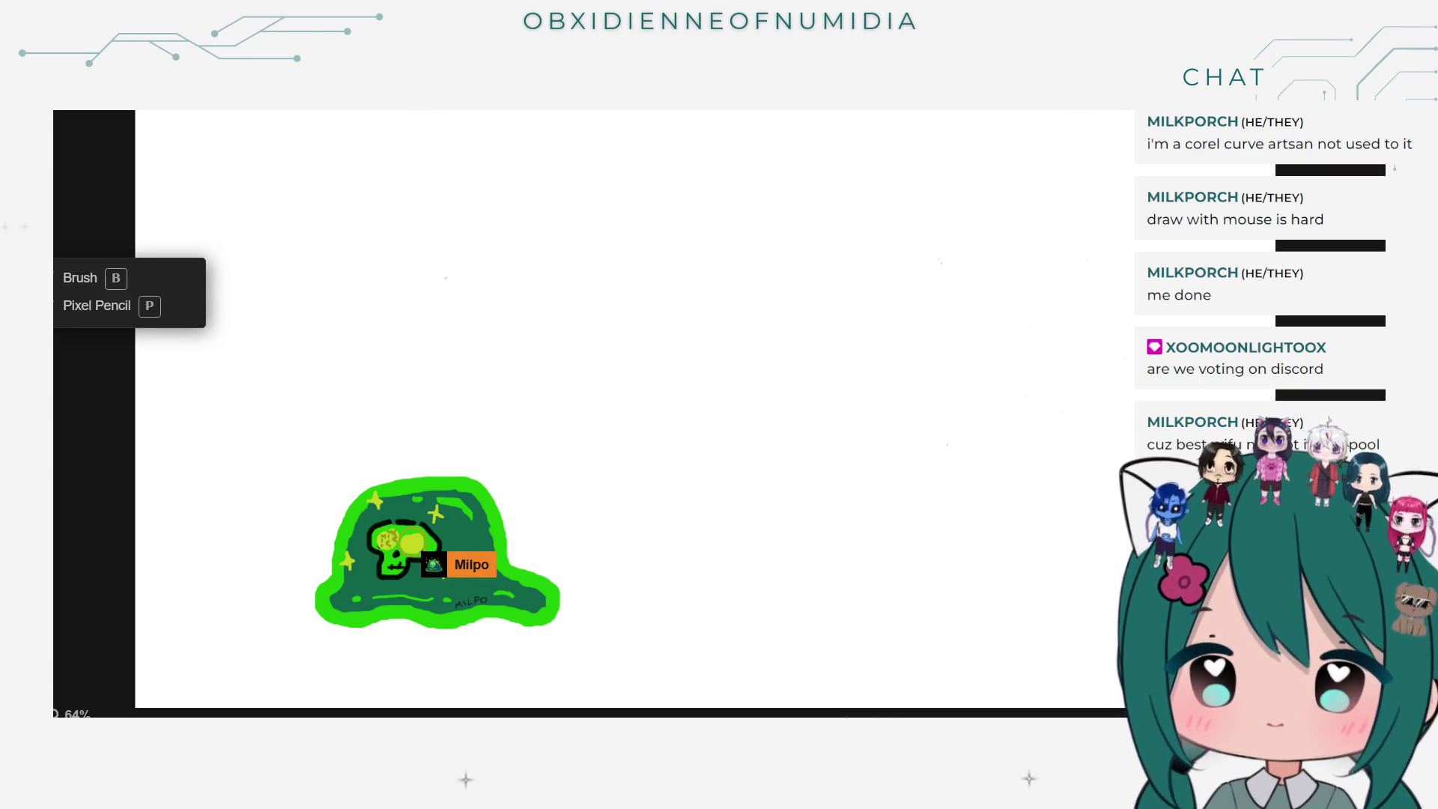
left_click(66, 304)
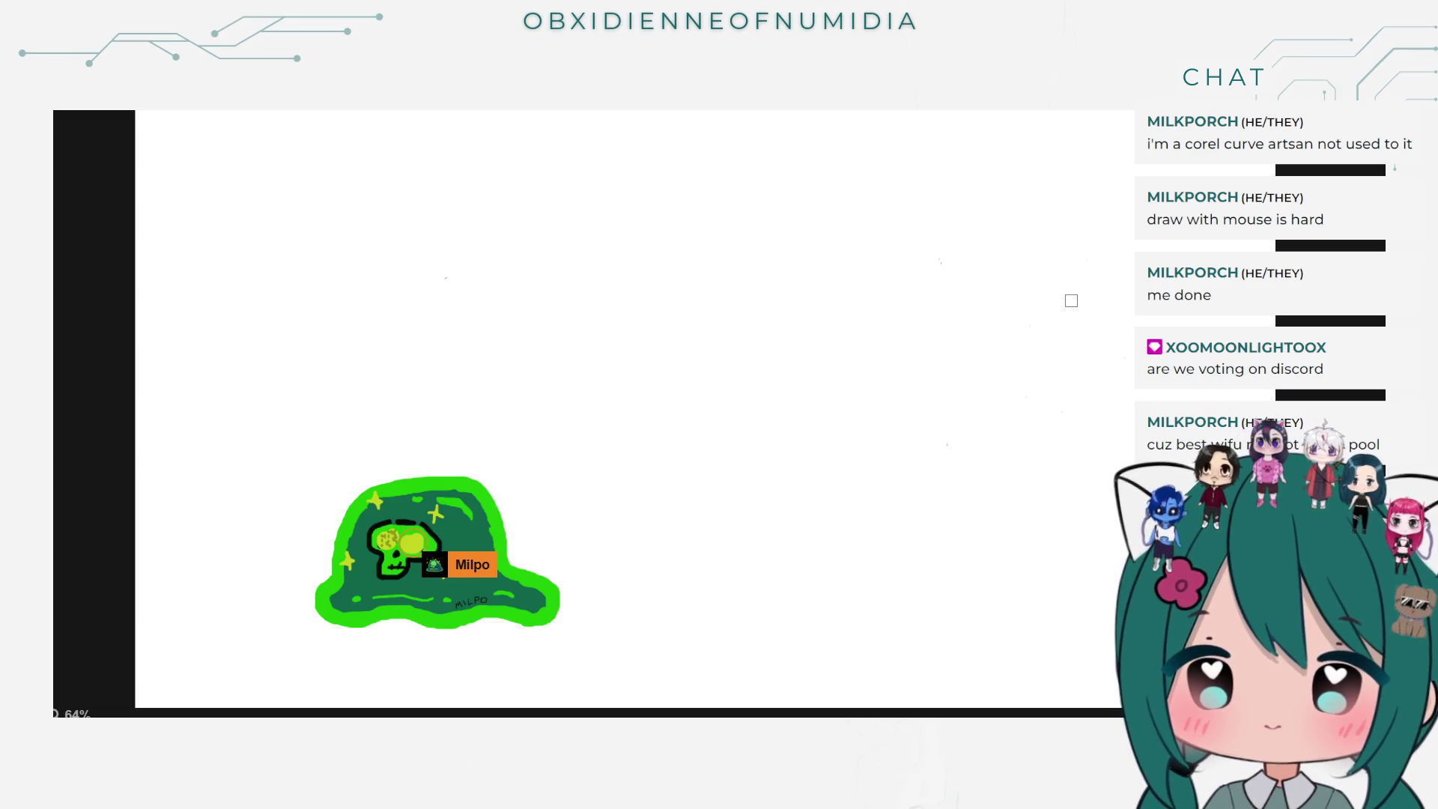
left_click_drag(1060, 312, 1072, 371)
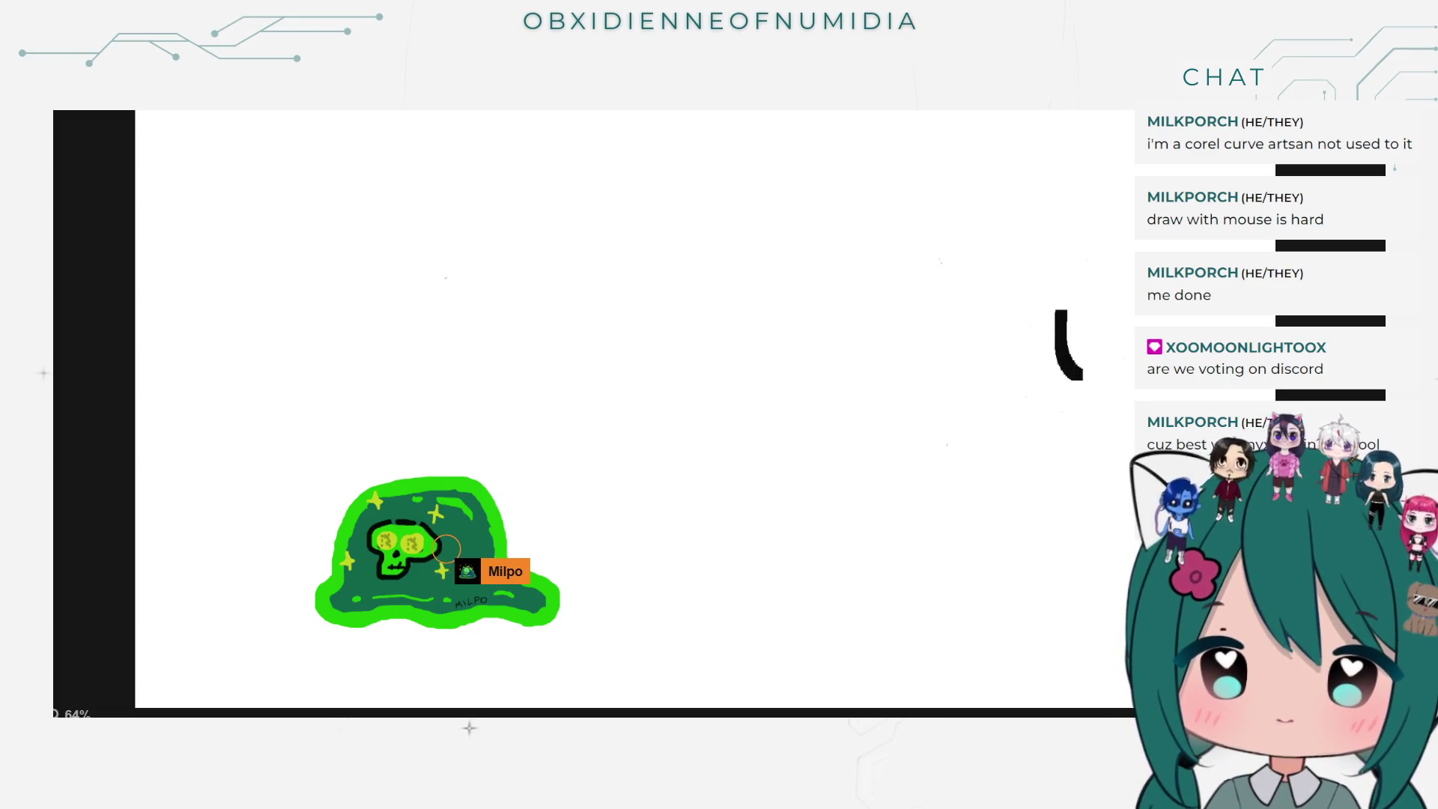
key("ctrl+z")
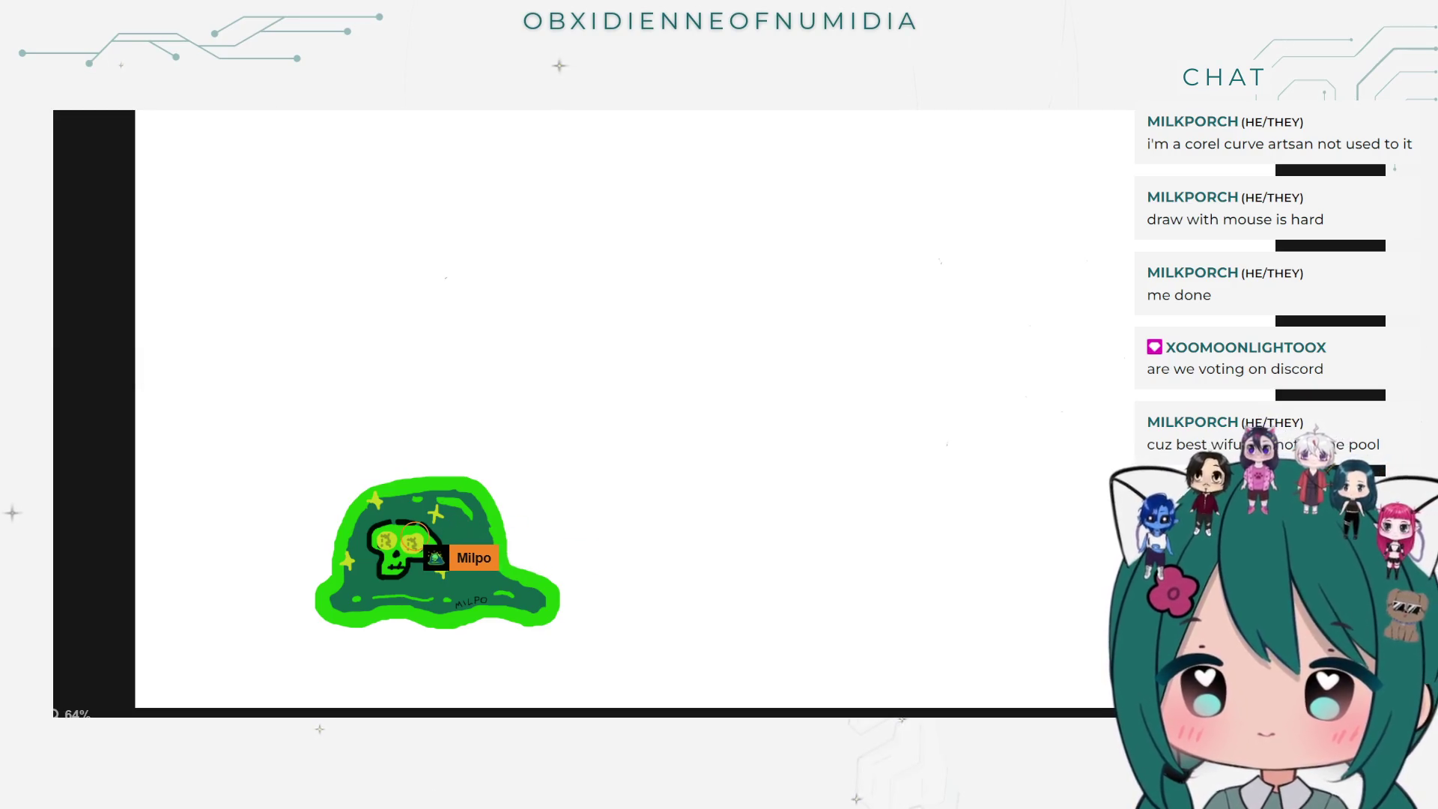
key("shift+t")
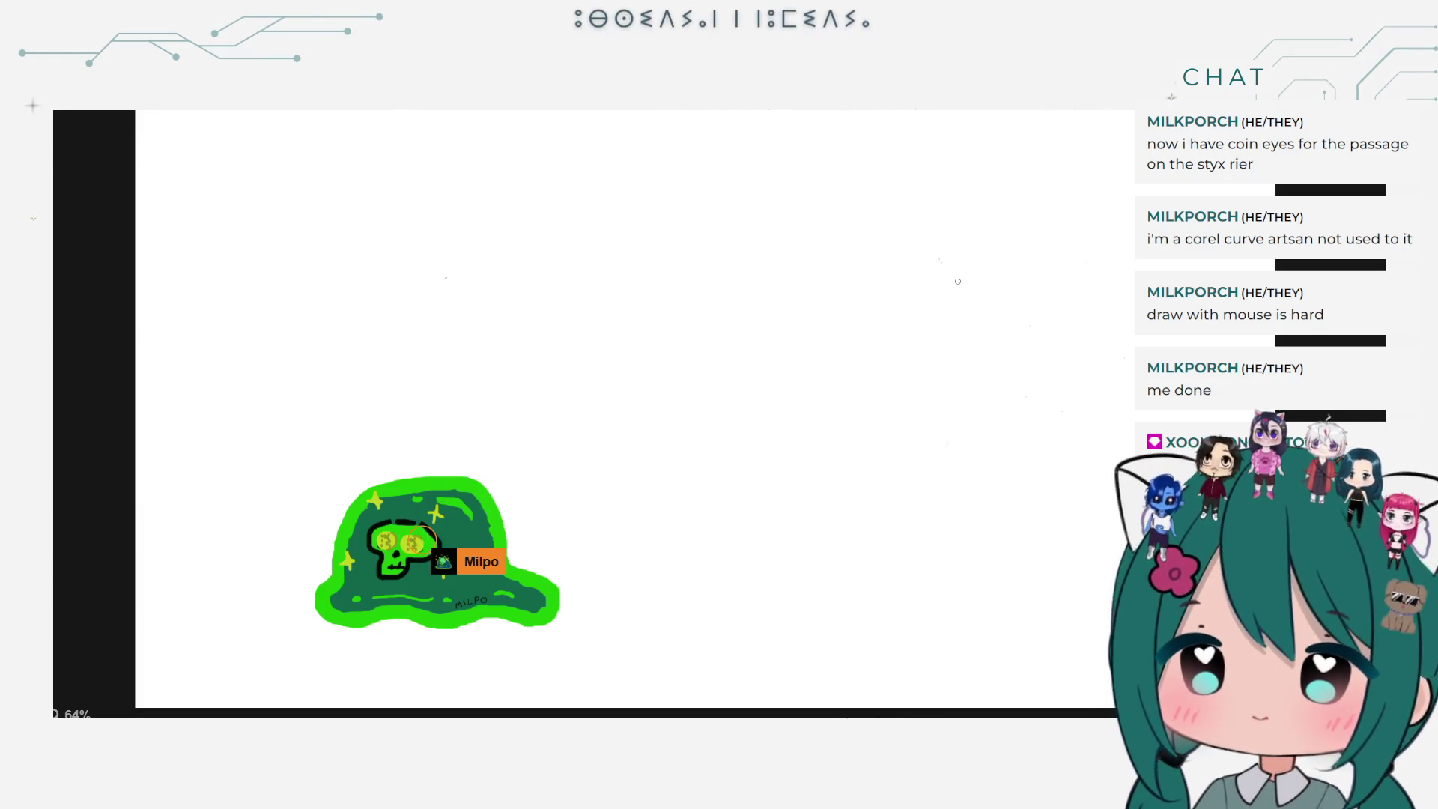
mouse_move(967, 259)
left_mouse_down()
mouse_move(962, 358)
mouse_move(1036, 339)
left_mouse_up()
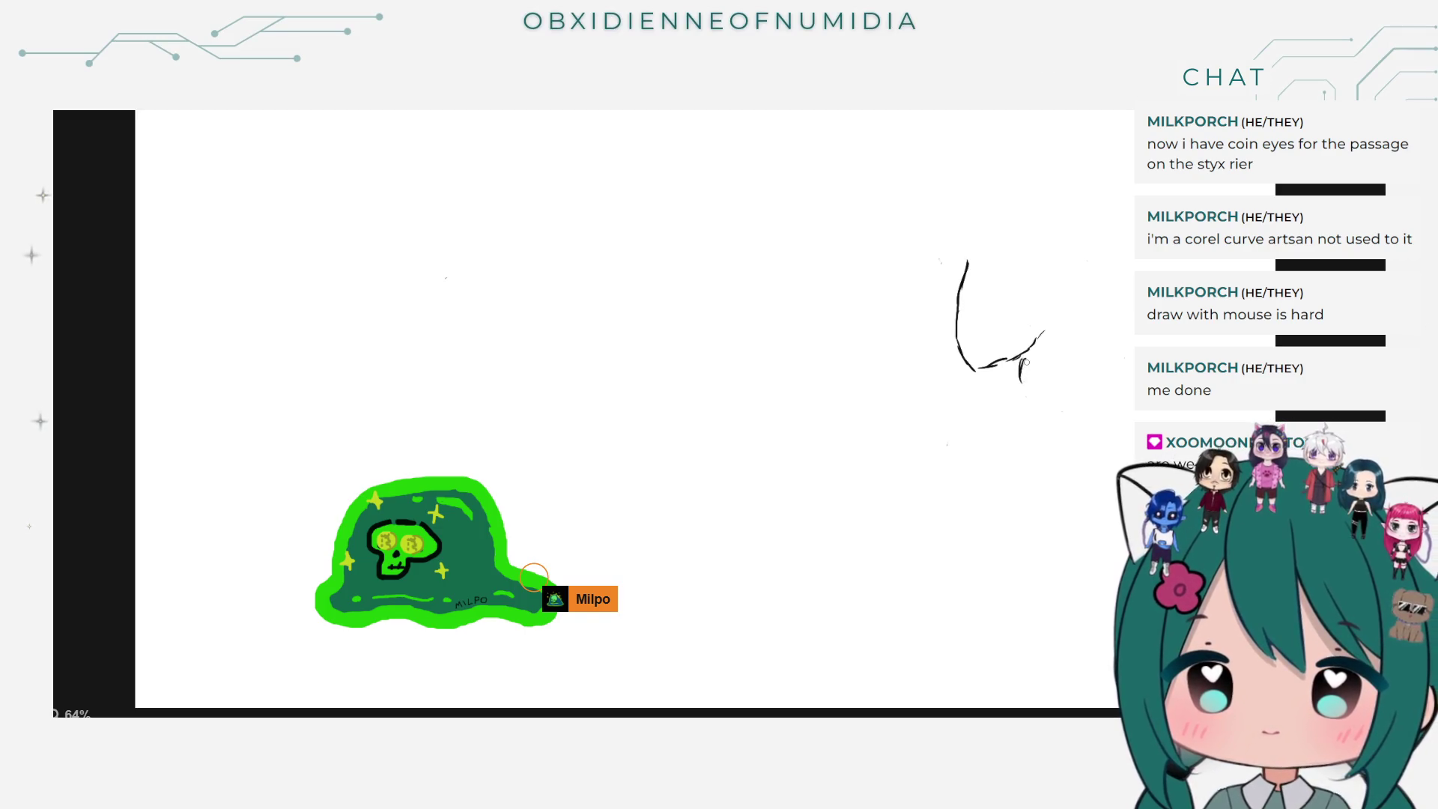
Step: Add a short trial stroke, undo the curve's strokes three times, then erase the leftover U-shaped stroke
left_click_drag(1016, 361, 1016, 382)
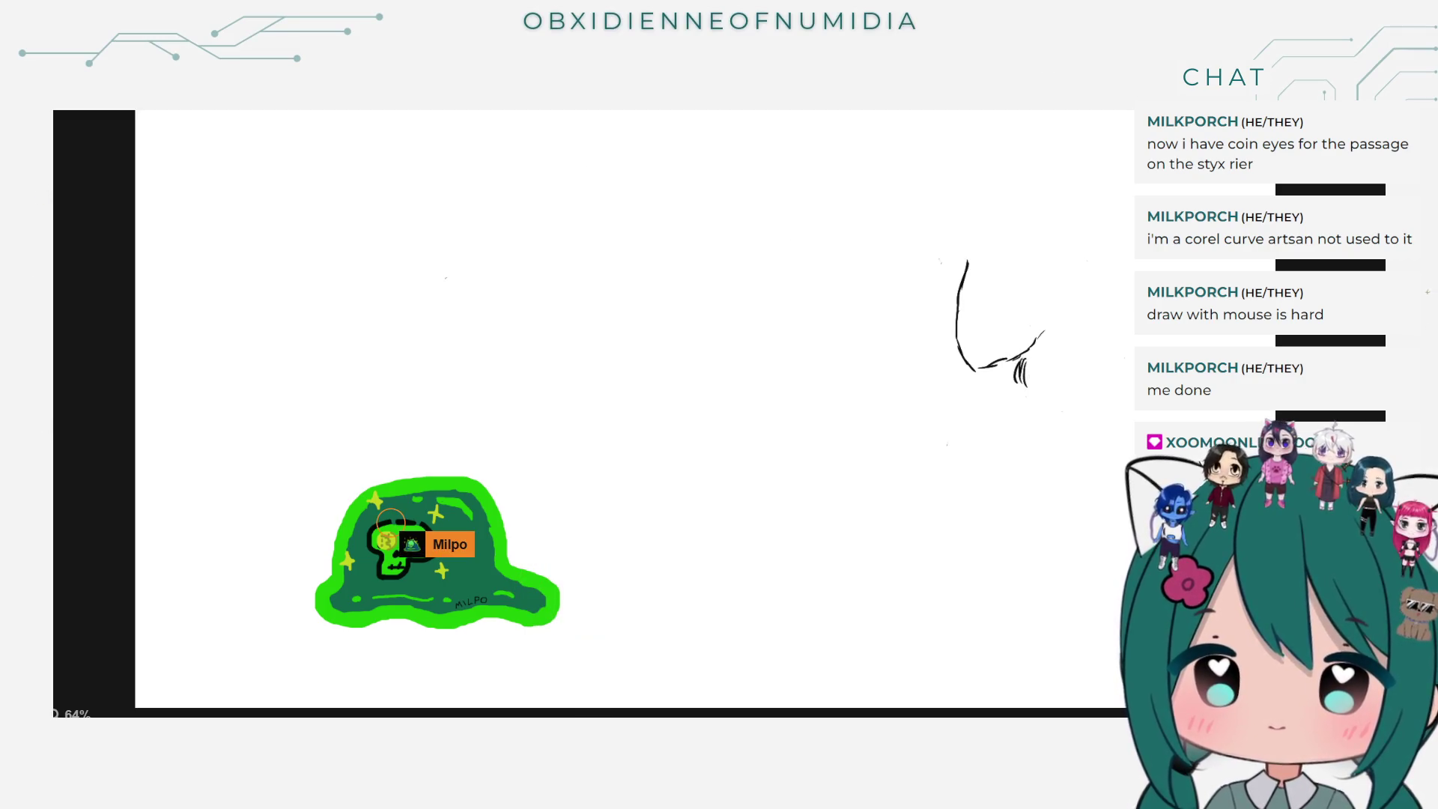
left_click(393, 108)
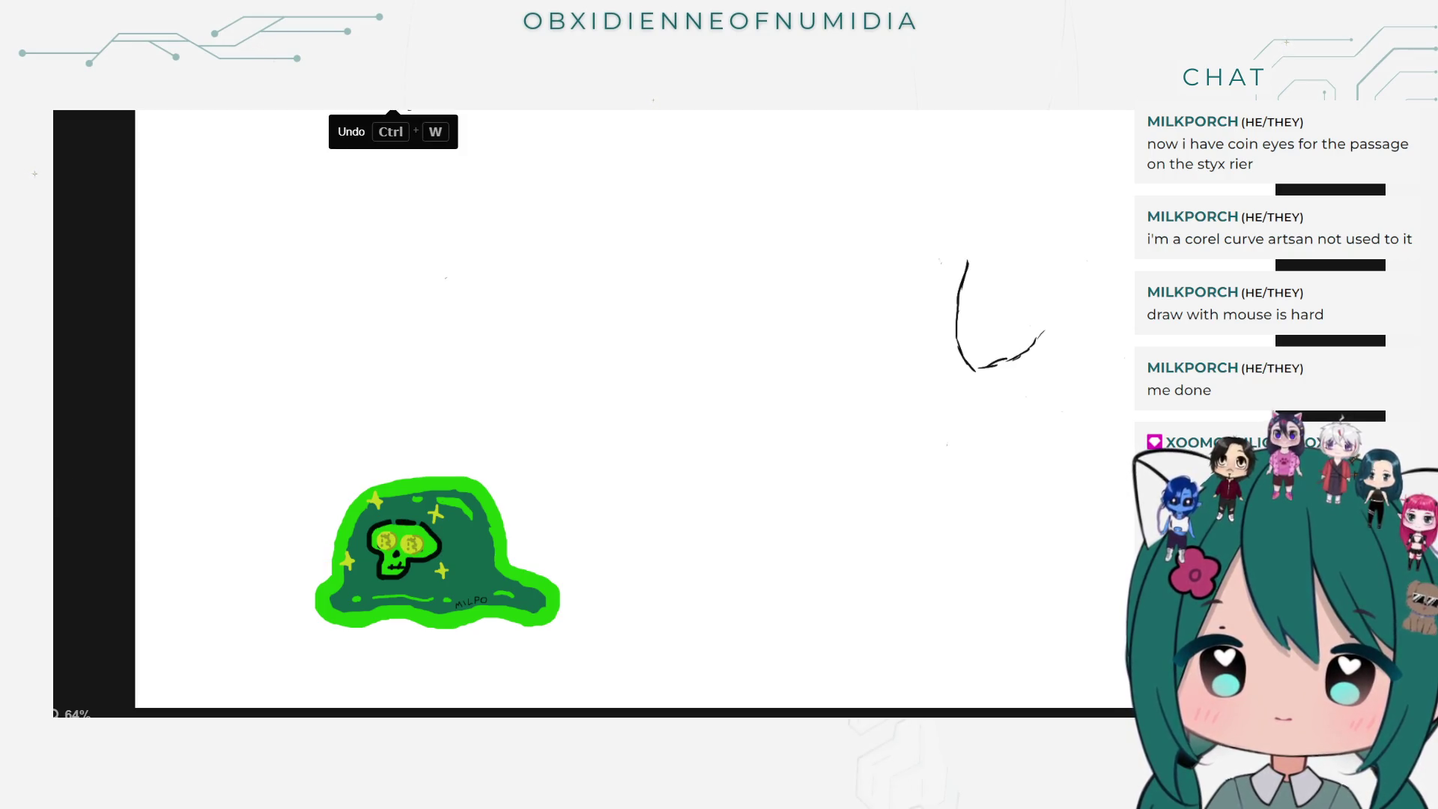
left_click(393, 109)
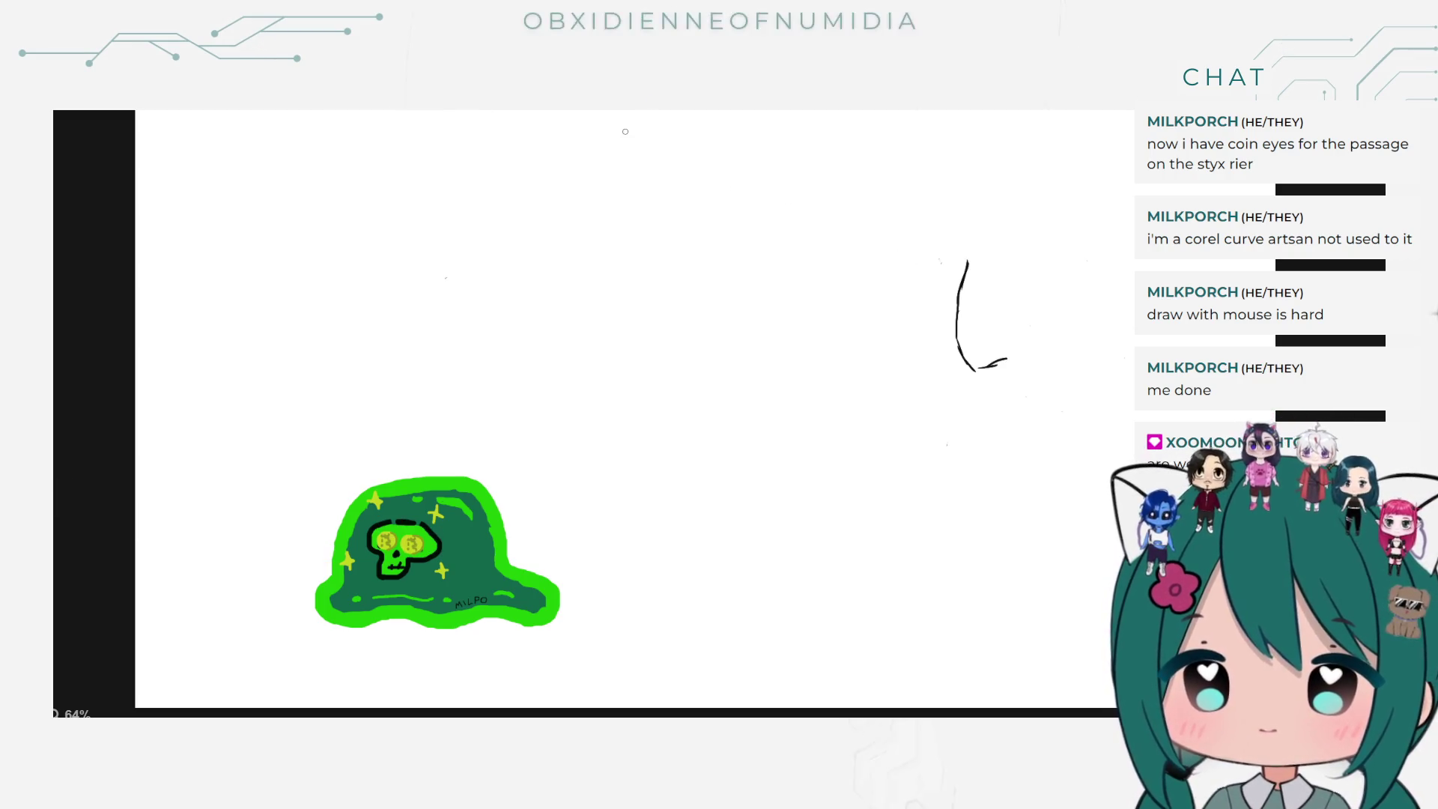
left_click(393, 109)
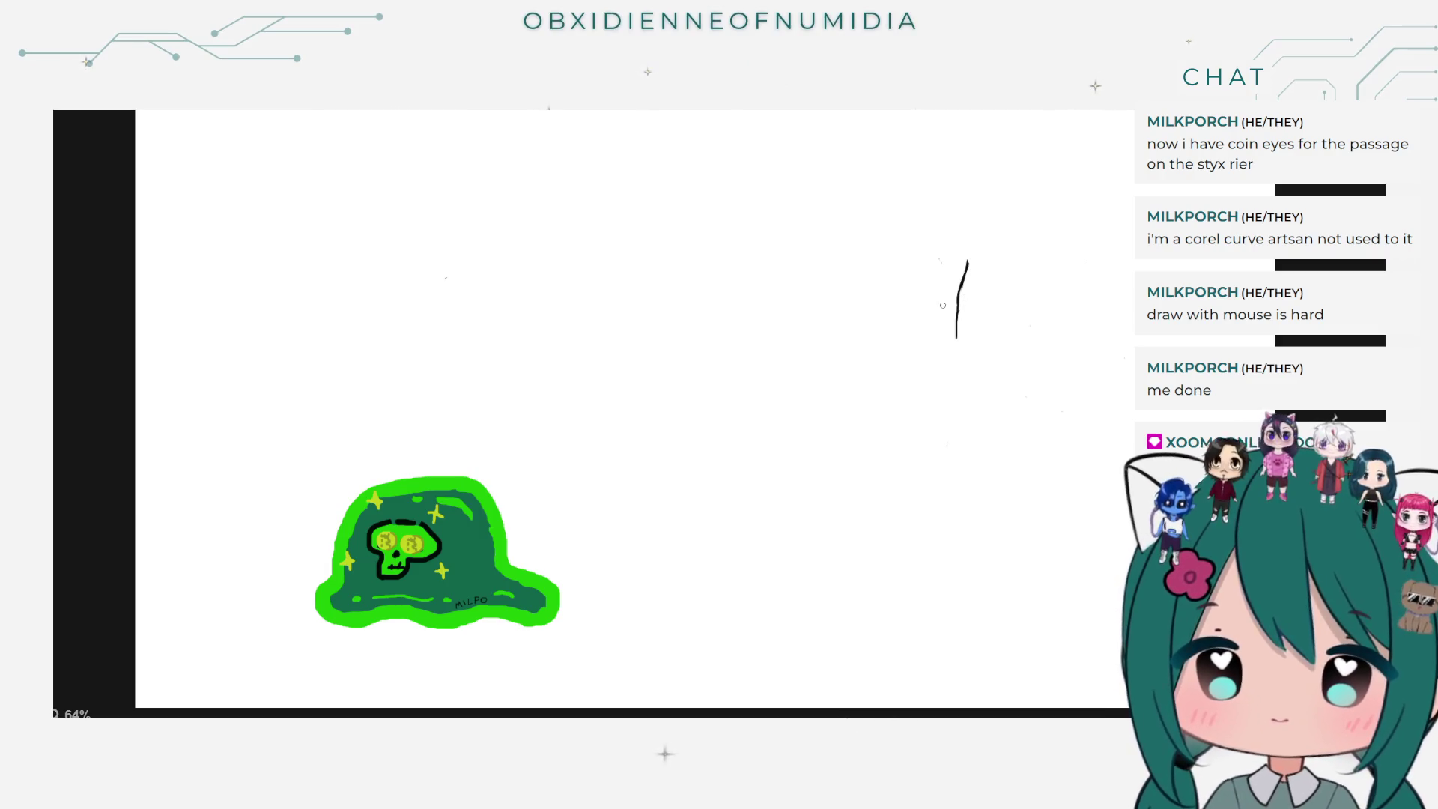
mouse_move(956, 330)
left_mouse_down()
mouse_move(973, 367)
mouse_move(1022, 352)
left_mouse_up()
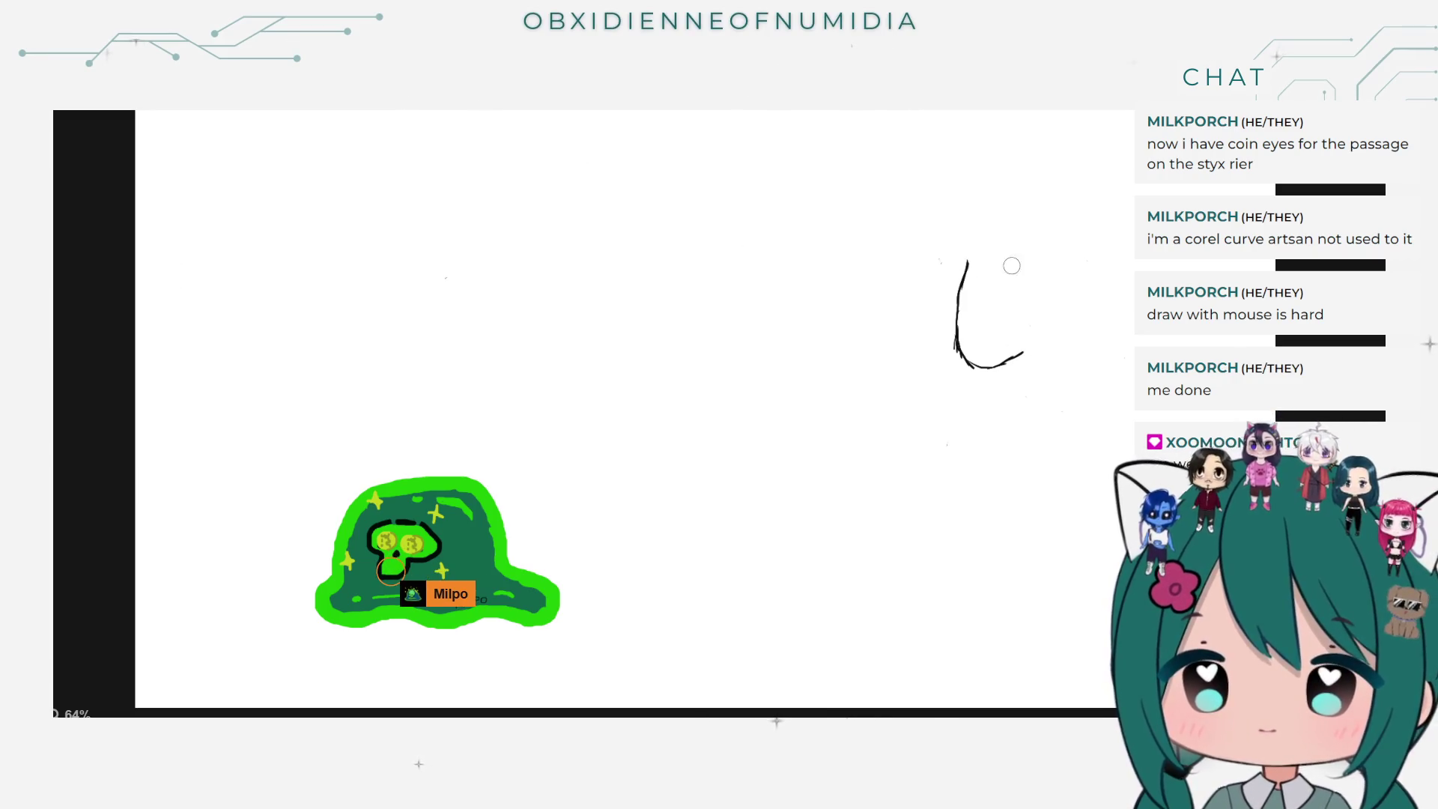
mouse_move(957, 286)
left_mouse_down()
mouse_move(962, 353)
mouse_move(1018, 363)
left_mouse_up()
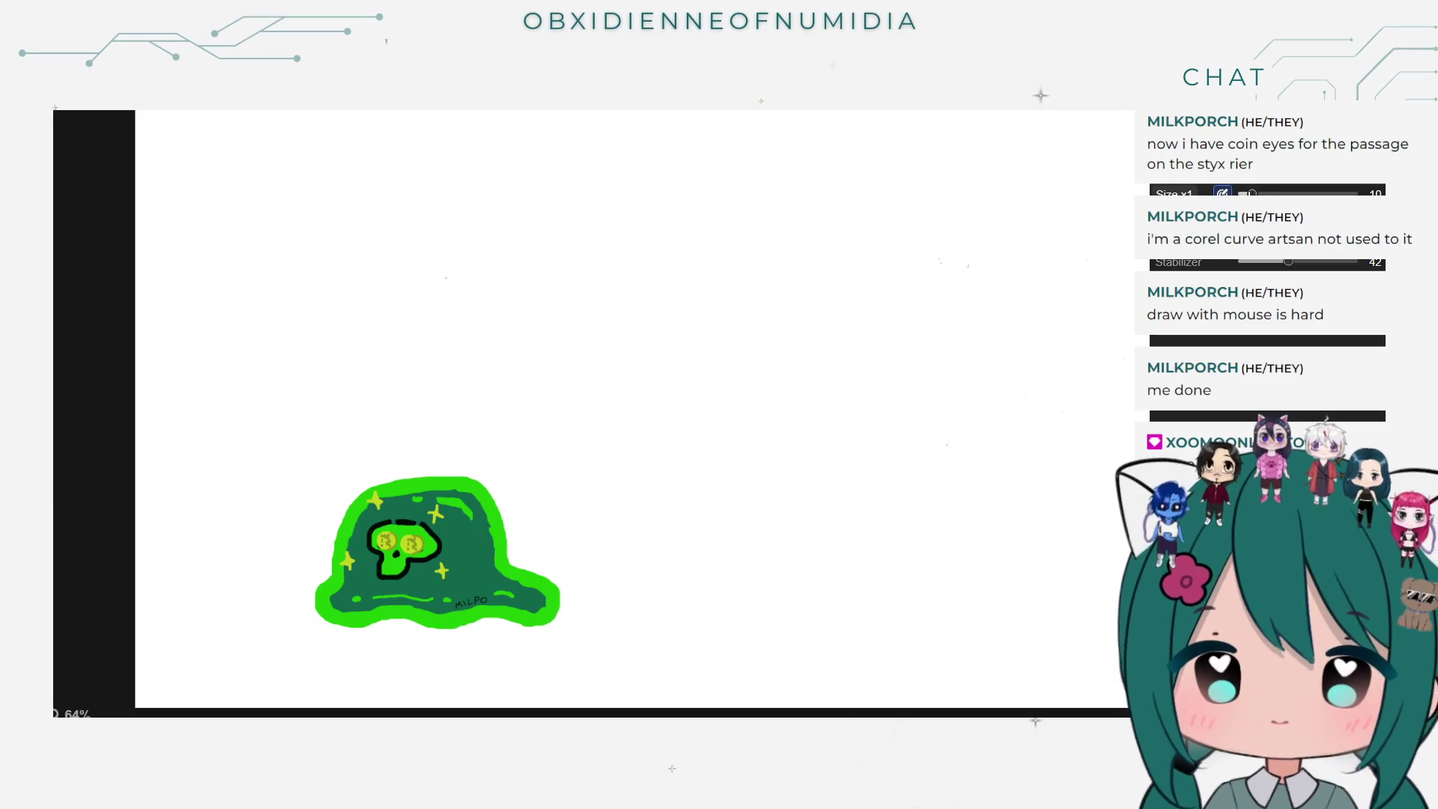
Step: Shrink the brush size to 4.0 and undo the freehand squiggle and last pen stroke
left_click_drag(1252, 193, 1243, 193)
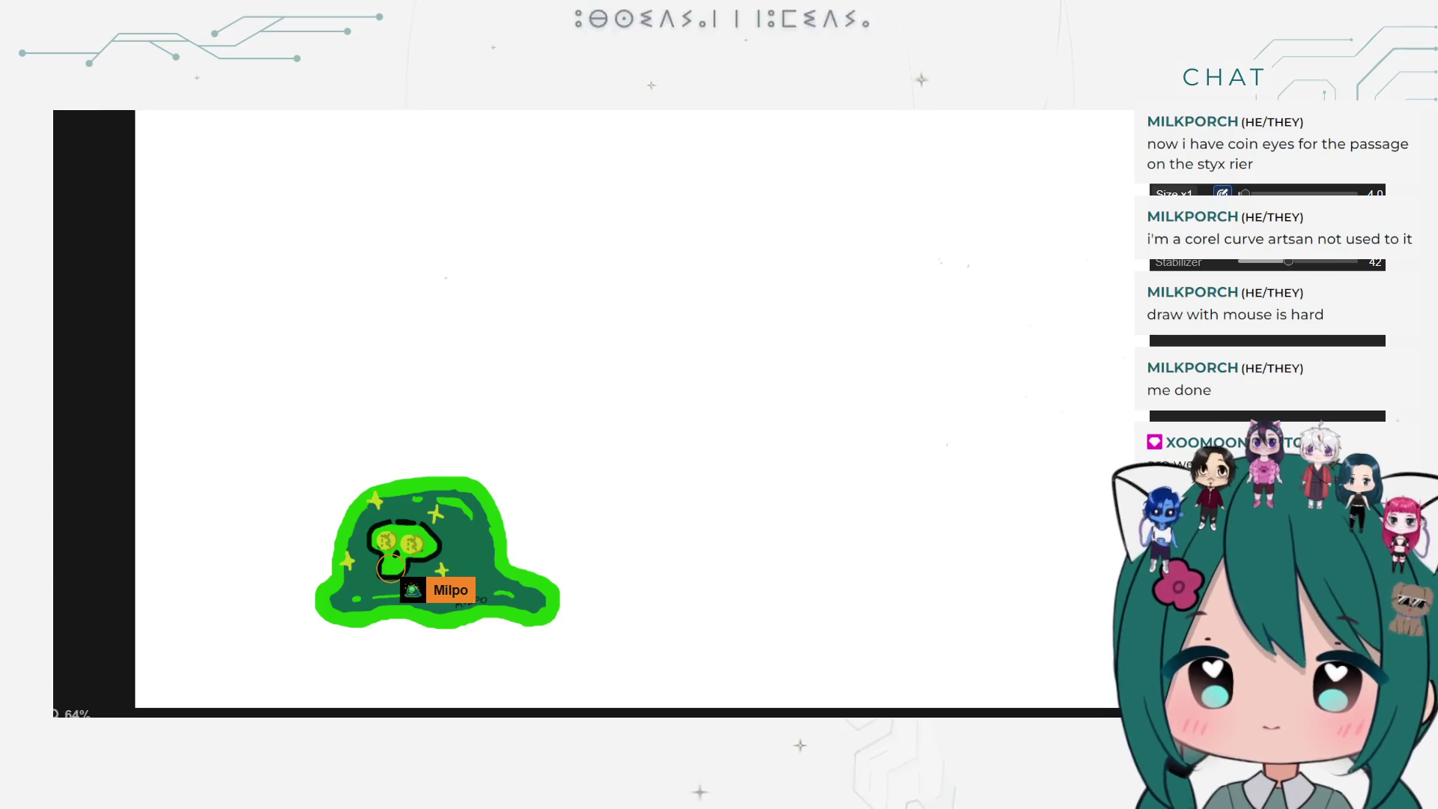
left_click_drag(865, 175, 790, 244)
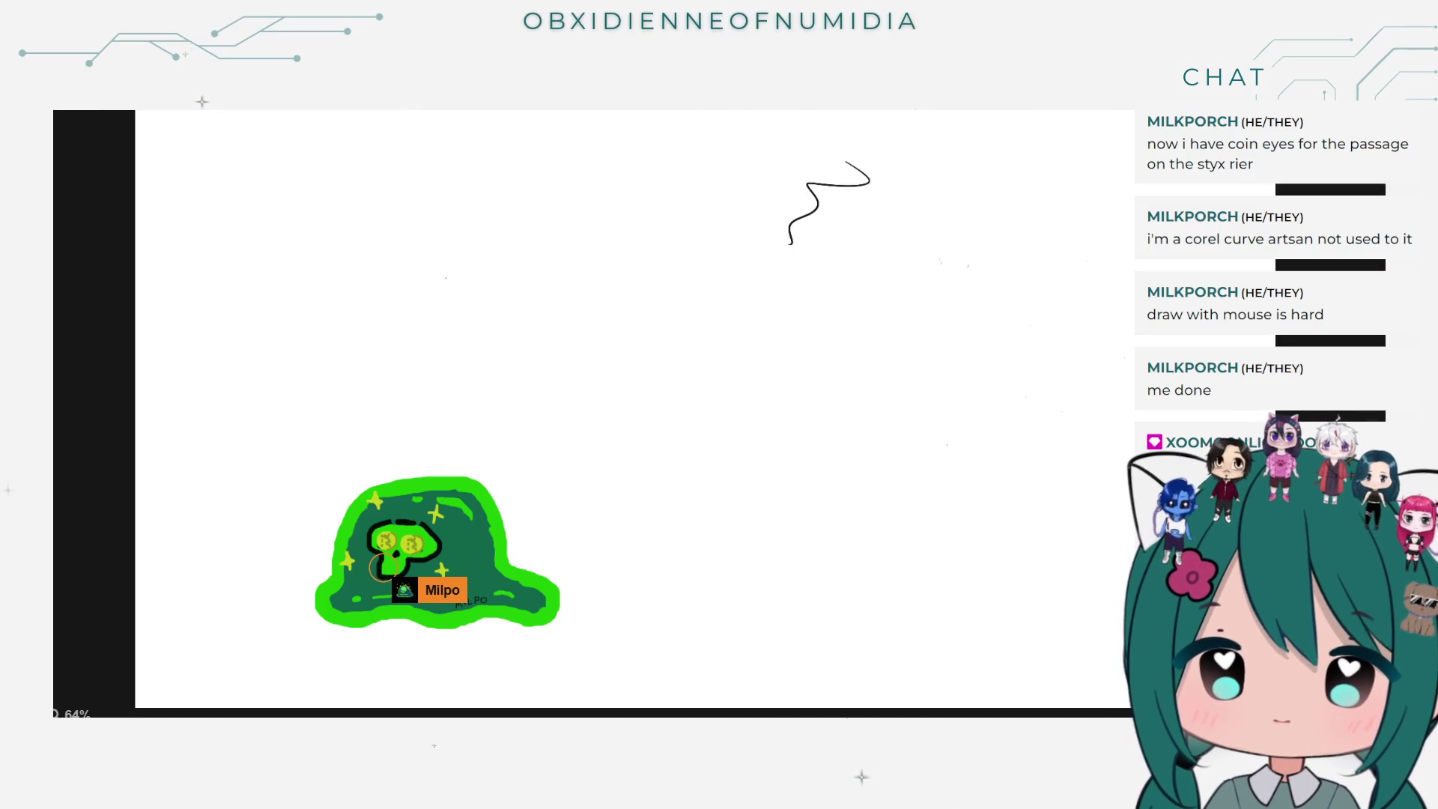
key("ctrl+z")
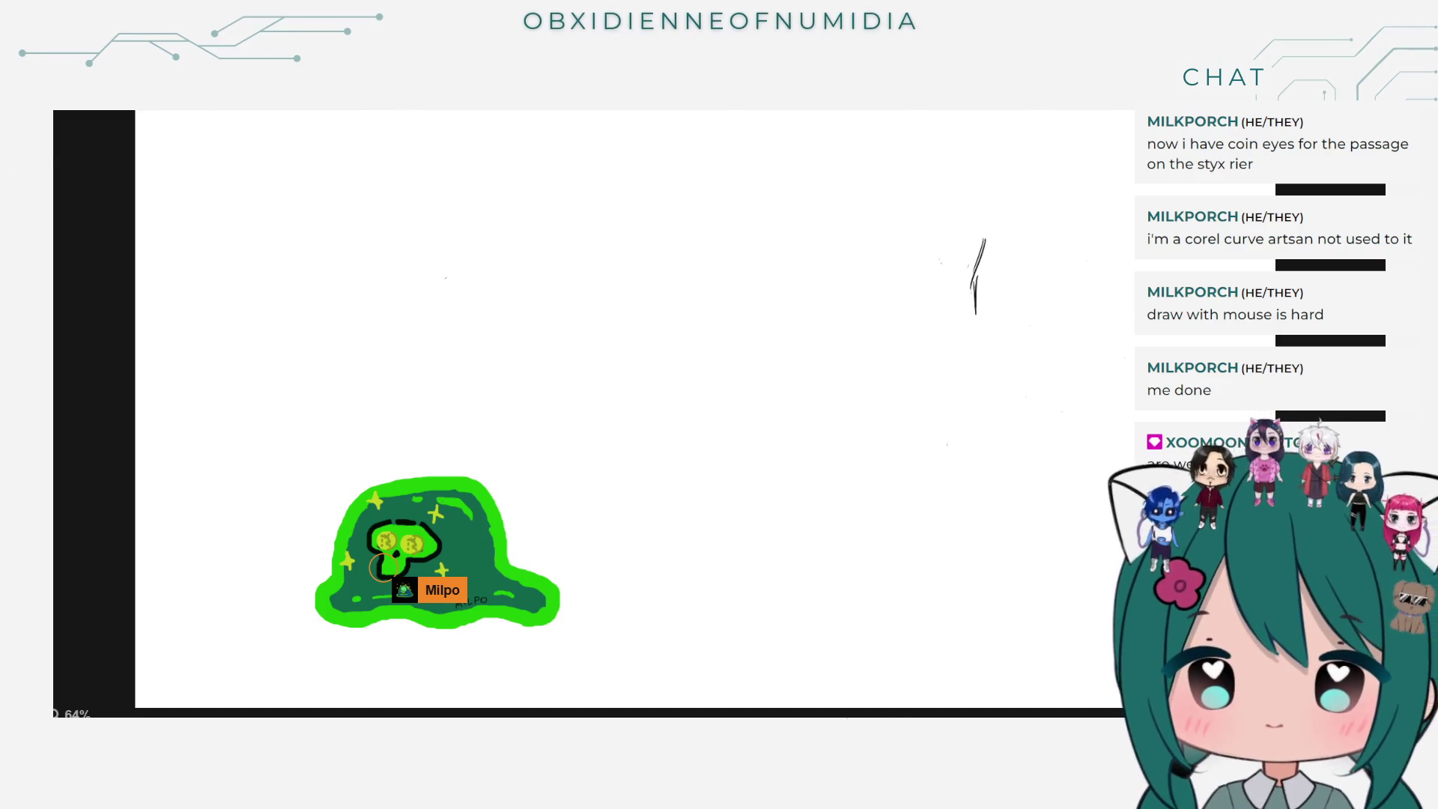
key("ctrl+z")
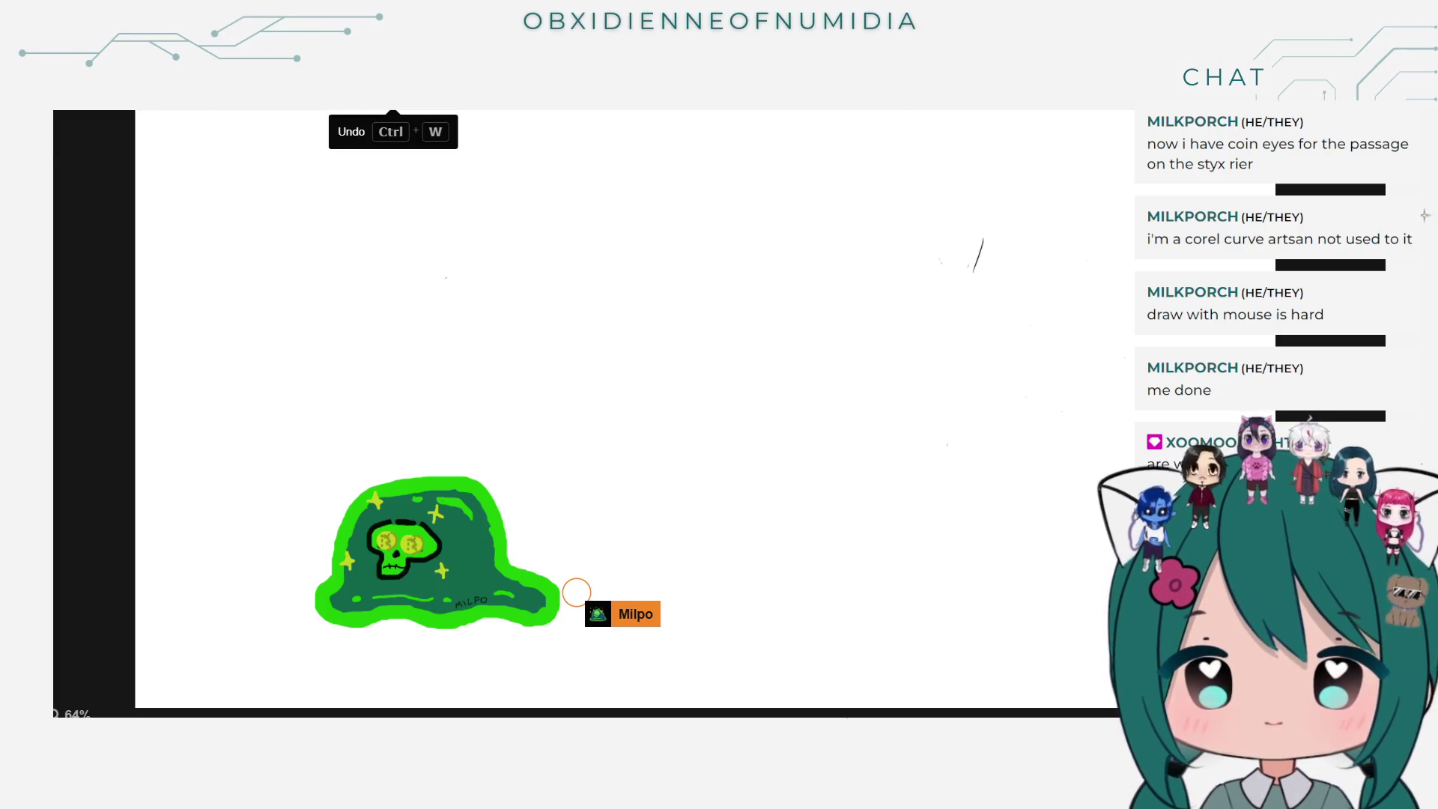
Step: Sketch the face profile, erasing and redrawing the upper strokes and adding a line down
left_click_drag(953, 245, 935, 323)
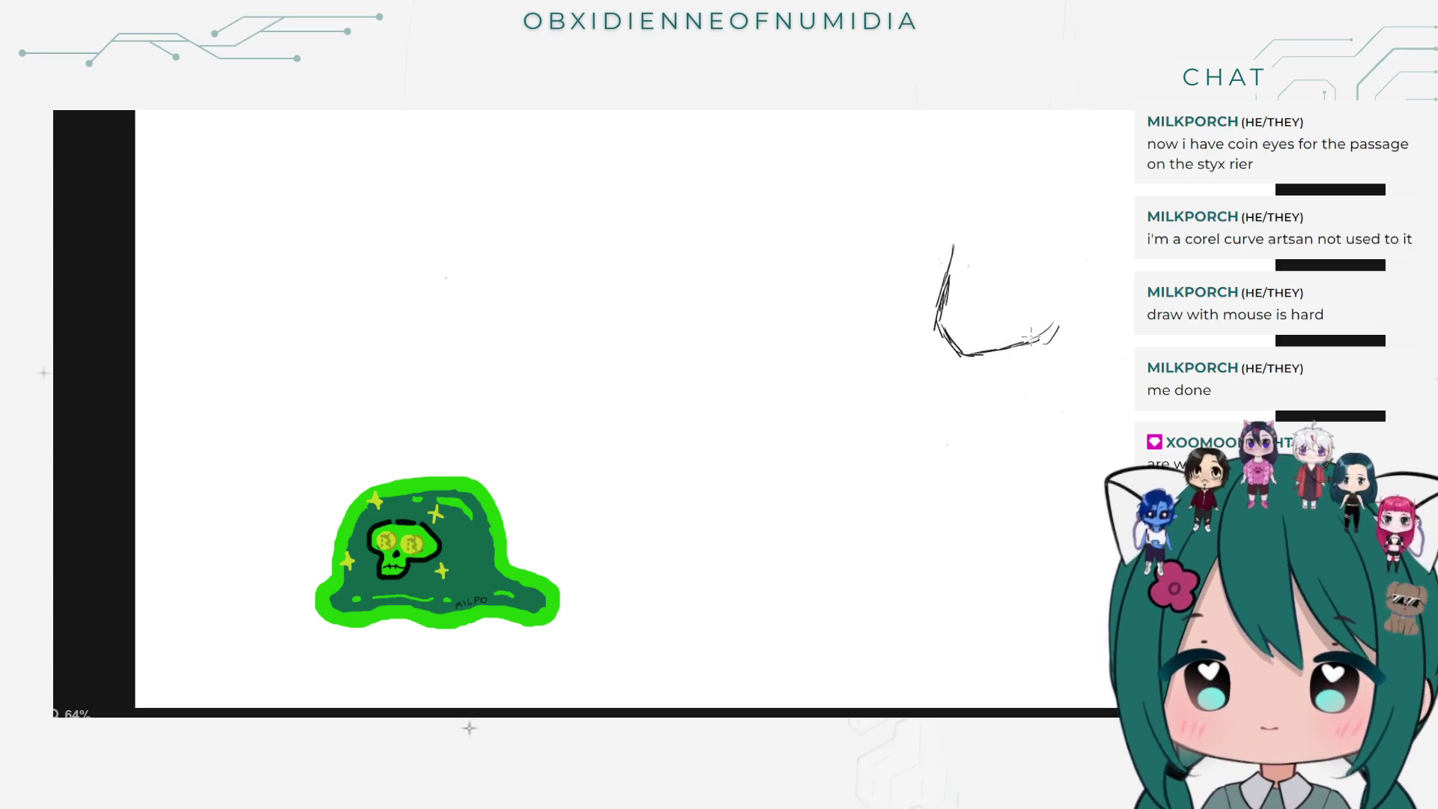
left_click_drag(1028, 343, 1069, 308)
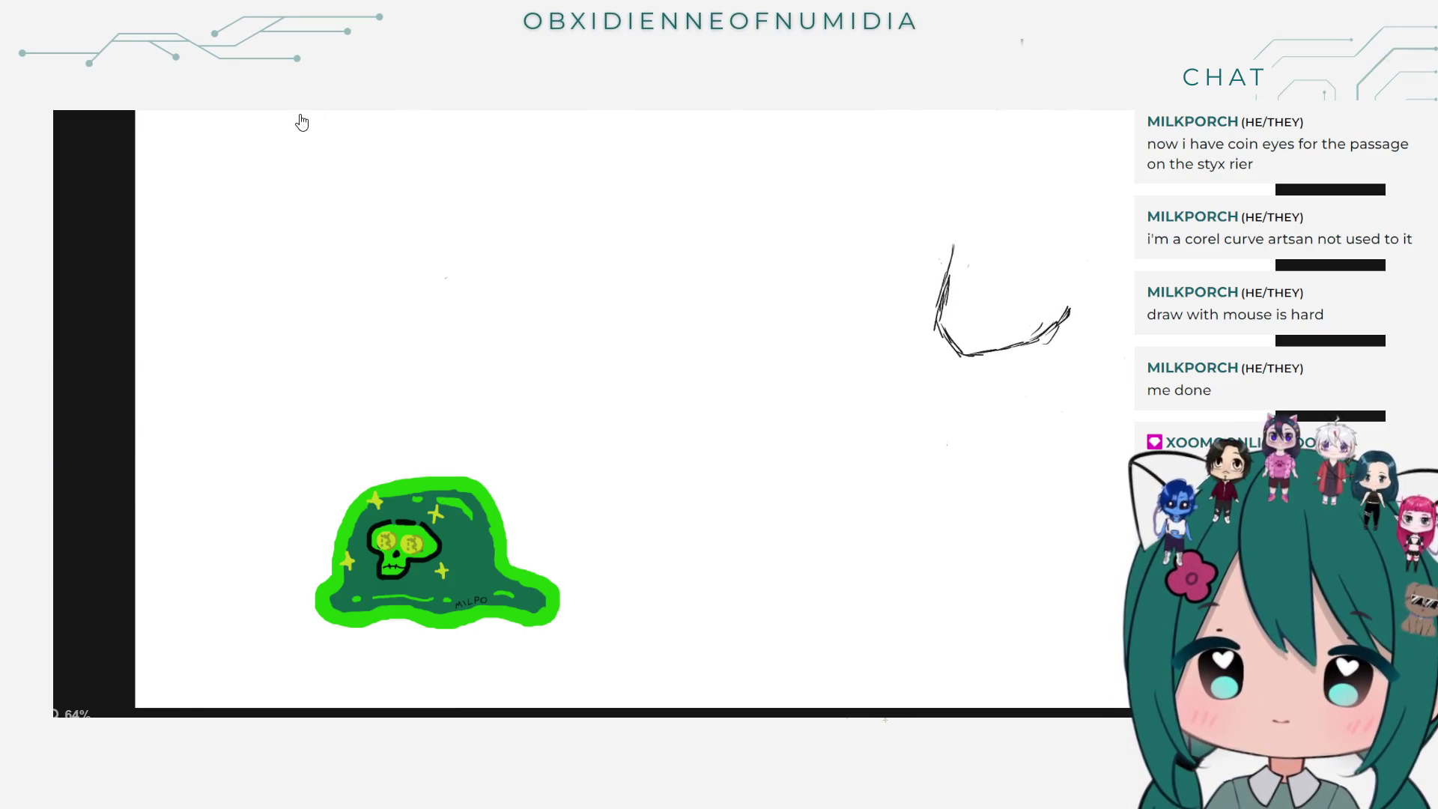
left_click_drag(946, 240, 953, 262)
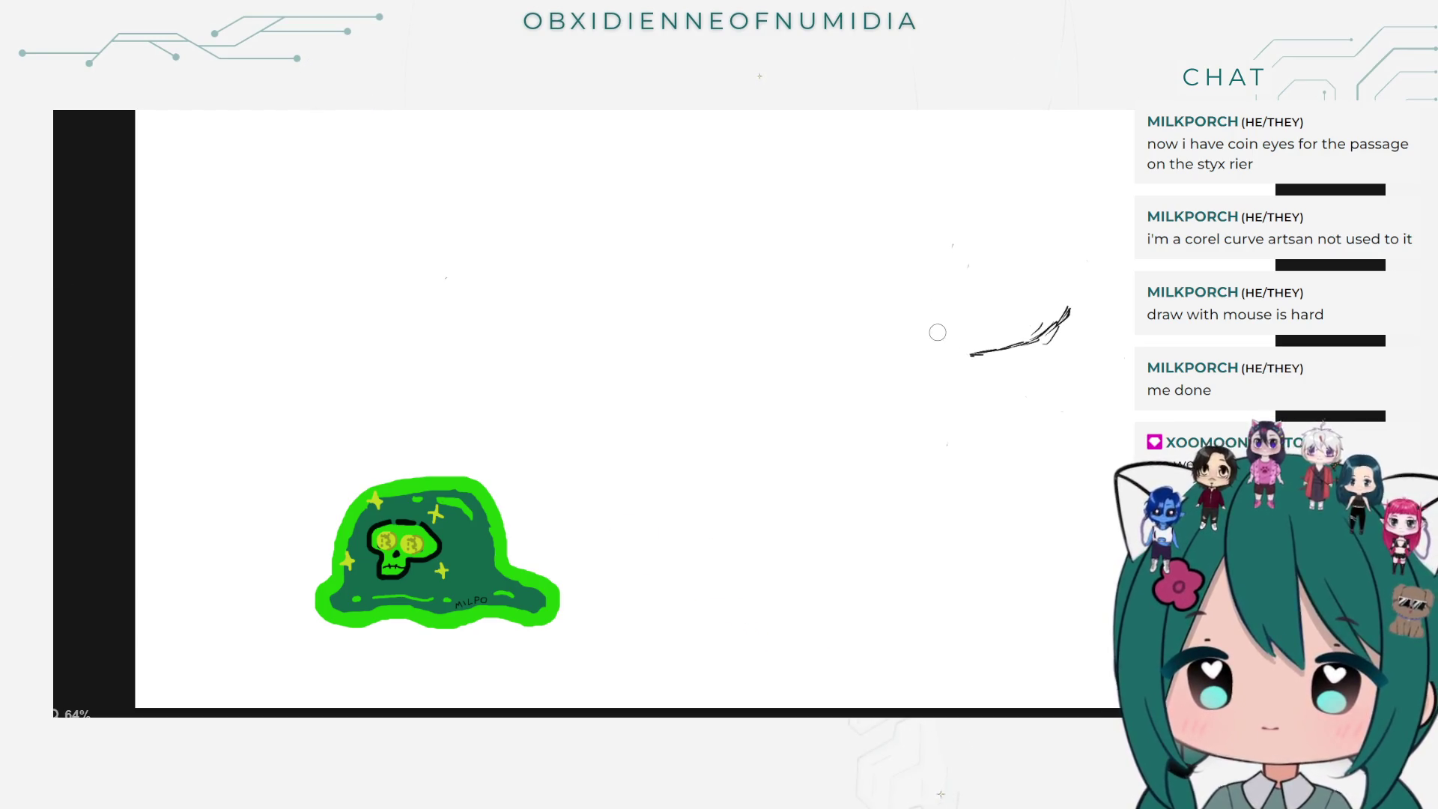
key("ctrl+z")
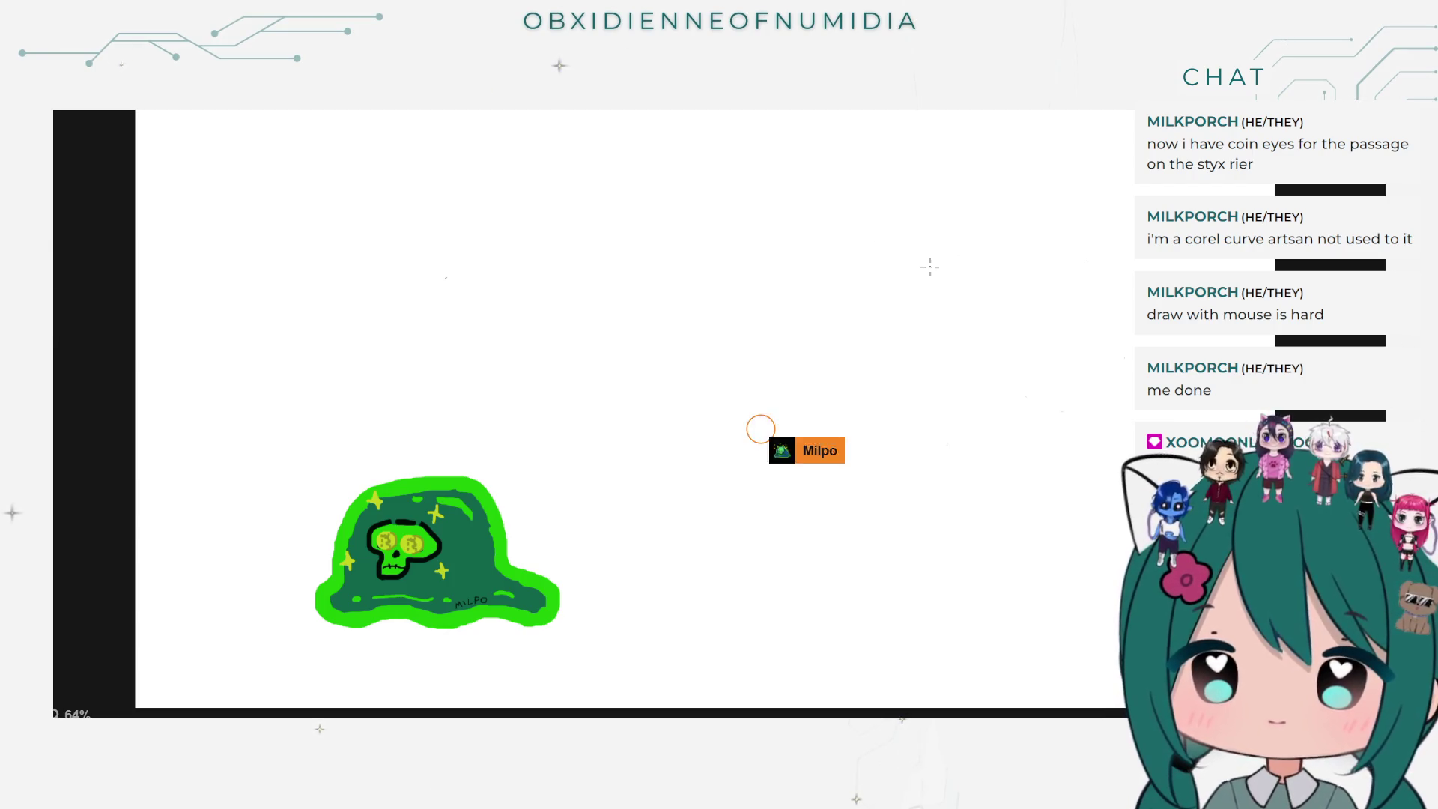
left_click_drag(941, 247, 924, 294)
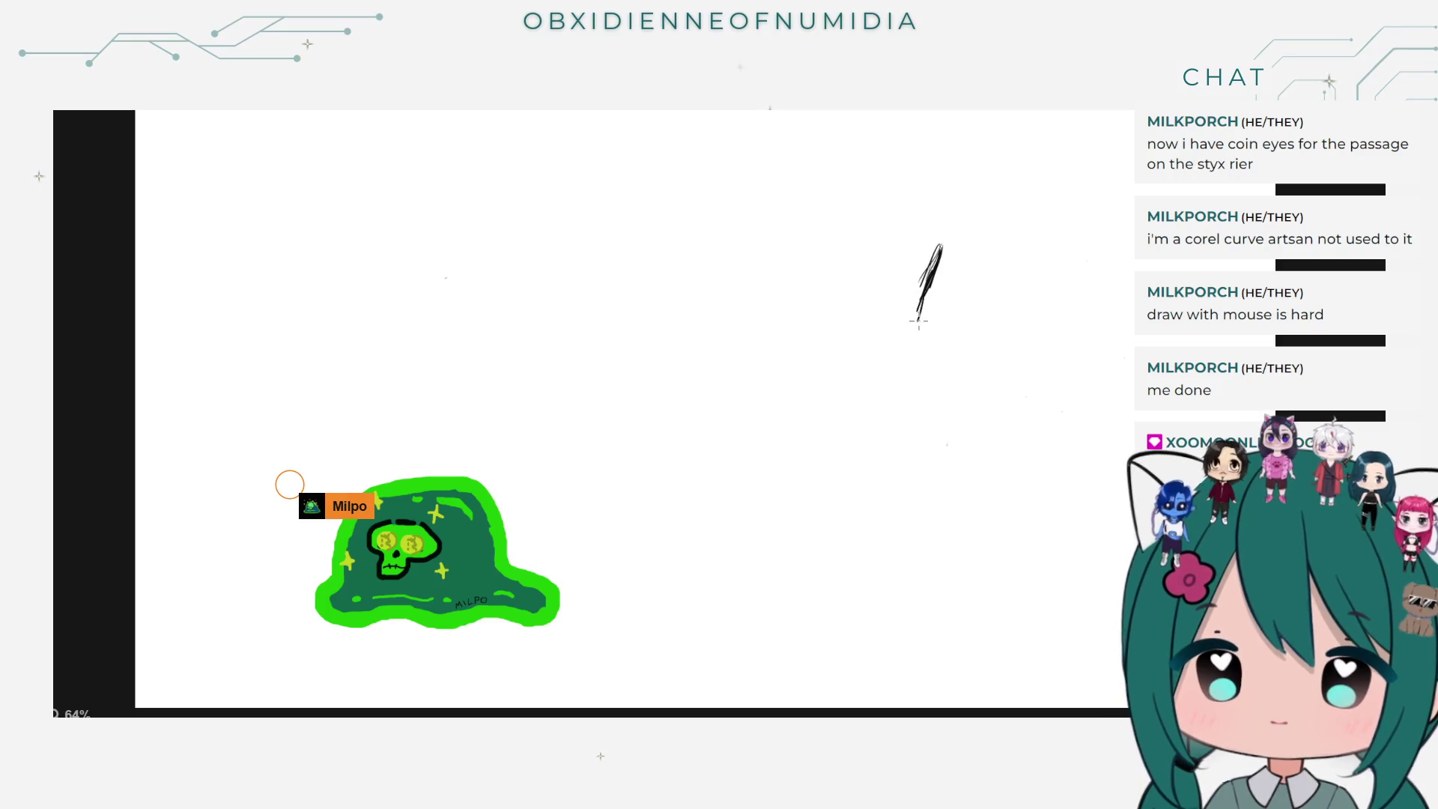
left_click_drag(917, 316, 935, 355)
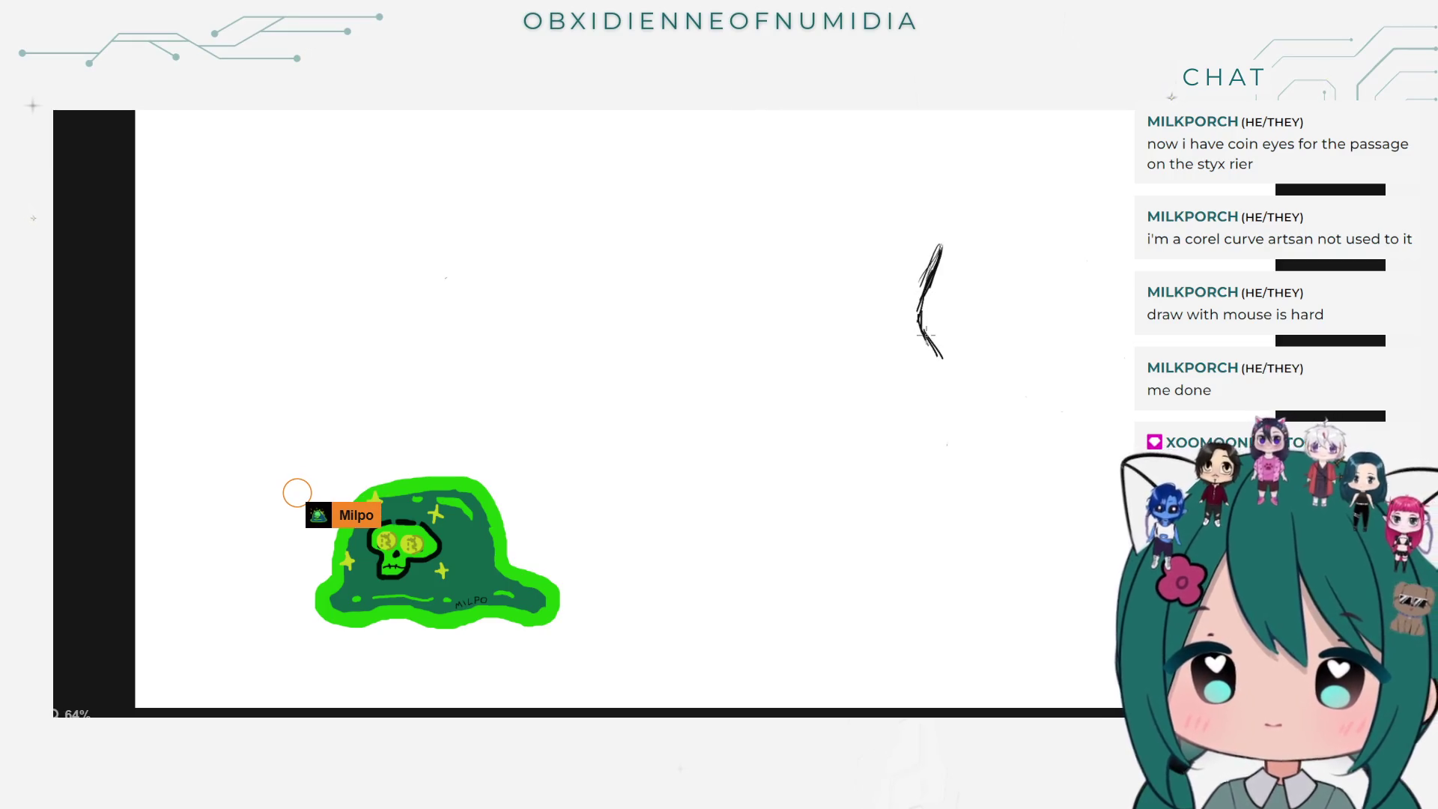
Step: Replace the wrong lower curve with a new chin curve and jaw line toward the right
left_click_drag(987, 371, 1081, 357)
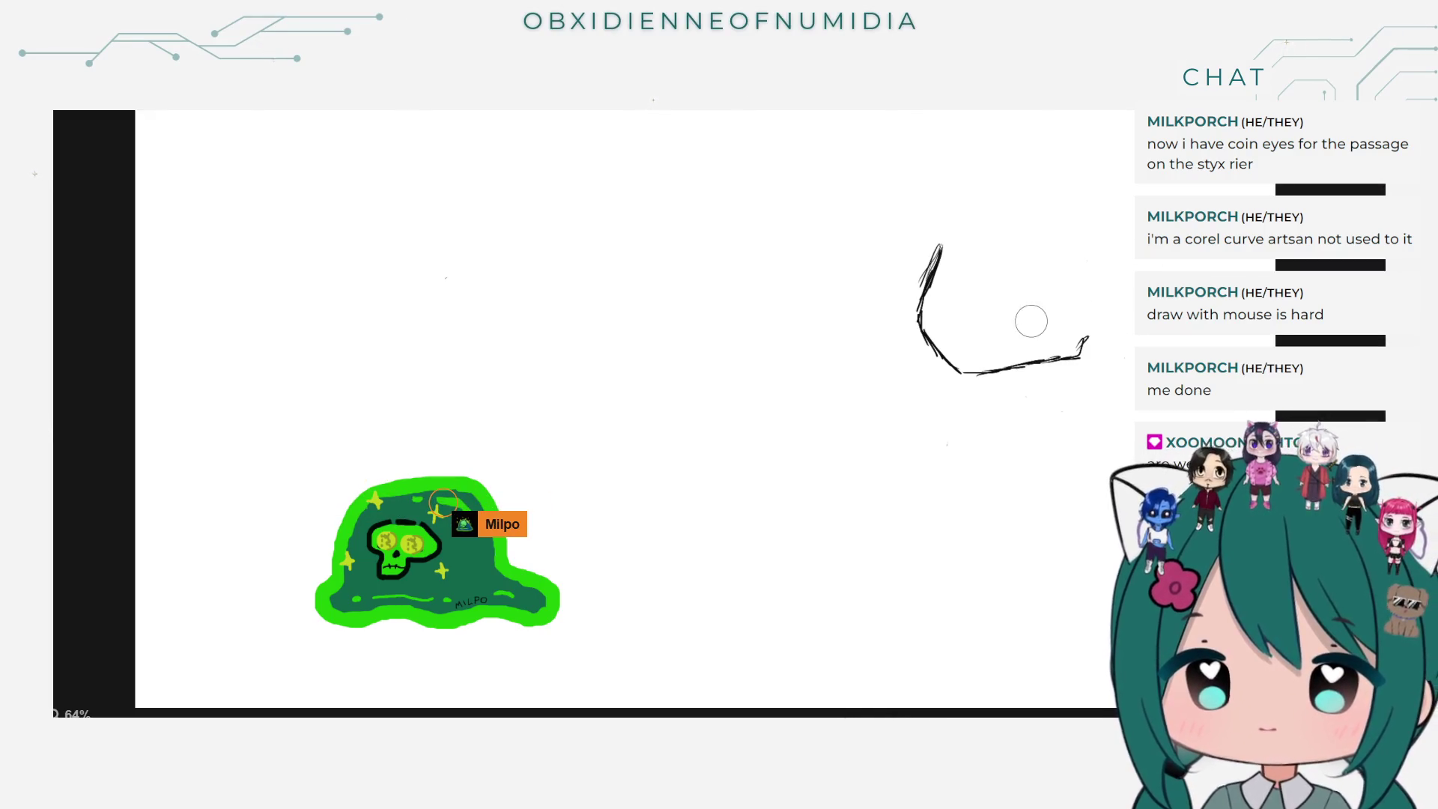
left_click_drag(1091, 341, 945, 369)
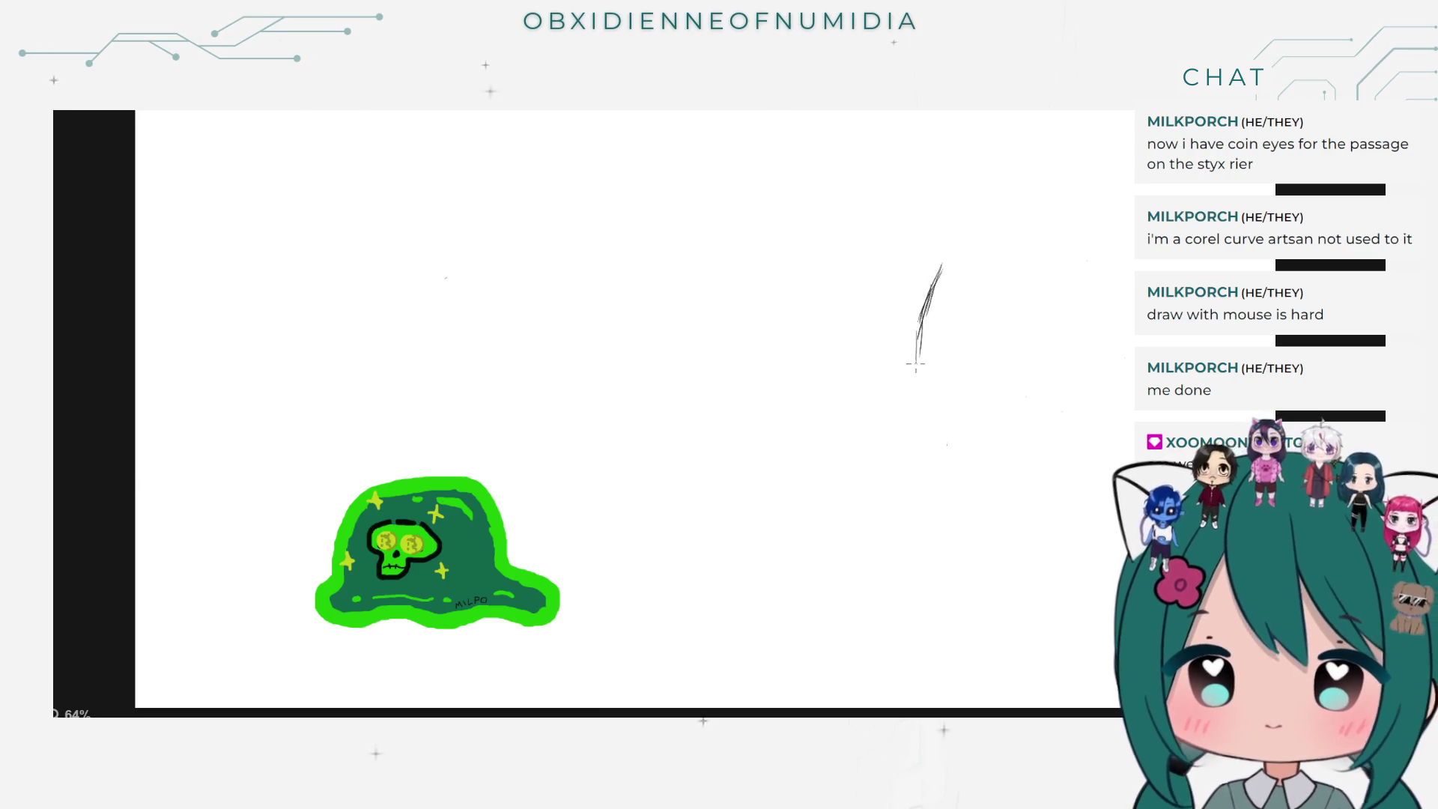
left_click_drag(919, 380, 950, 404)
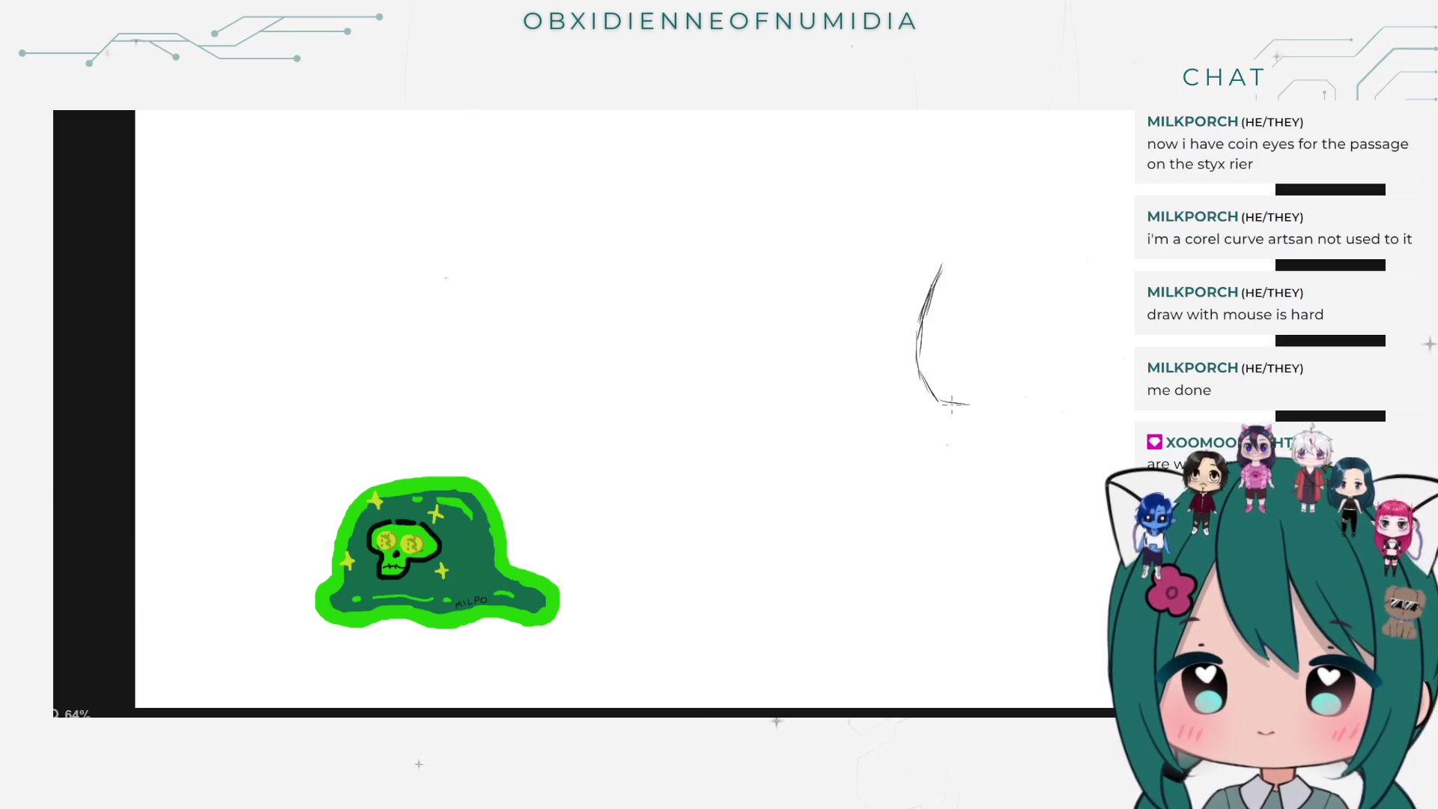
mouse_move(956, 402)
left_mouse_down()
mouse_move(1026, 378)
mouse_move(995, 430)
mouse_move(1086, 520)
left_mouse_up()
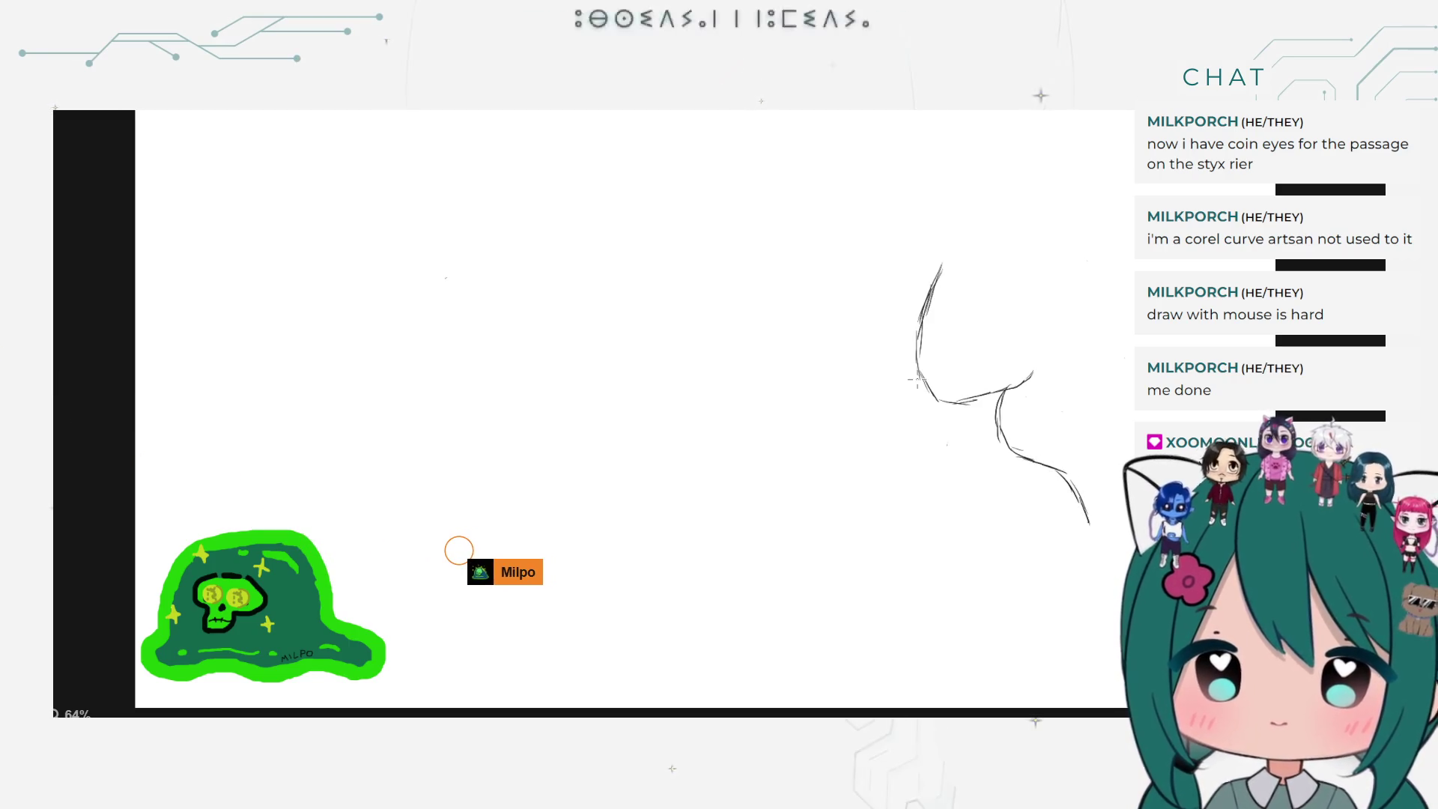
Step: Draw the neck line from the chin, the shoulders, and small strokes at the head's top
mouse_move(929, 404)
left_mouse_down()
mouse_move(829, 450)
mouse_move(831, 581)
left_mouse_up()
left_click_drag(1048, 462, 967, 601)
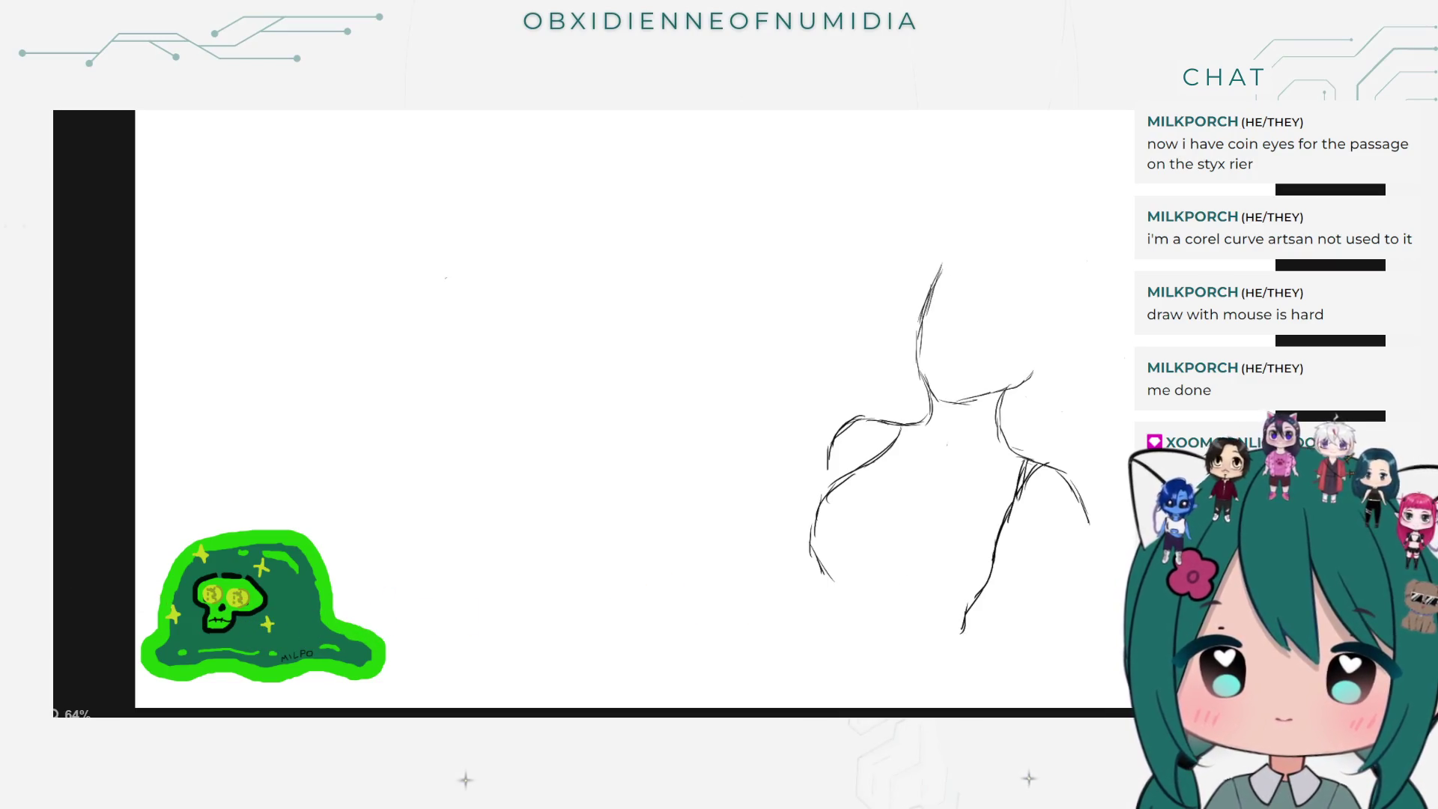
left_click_drag(968, 263, 965, 273)
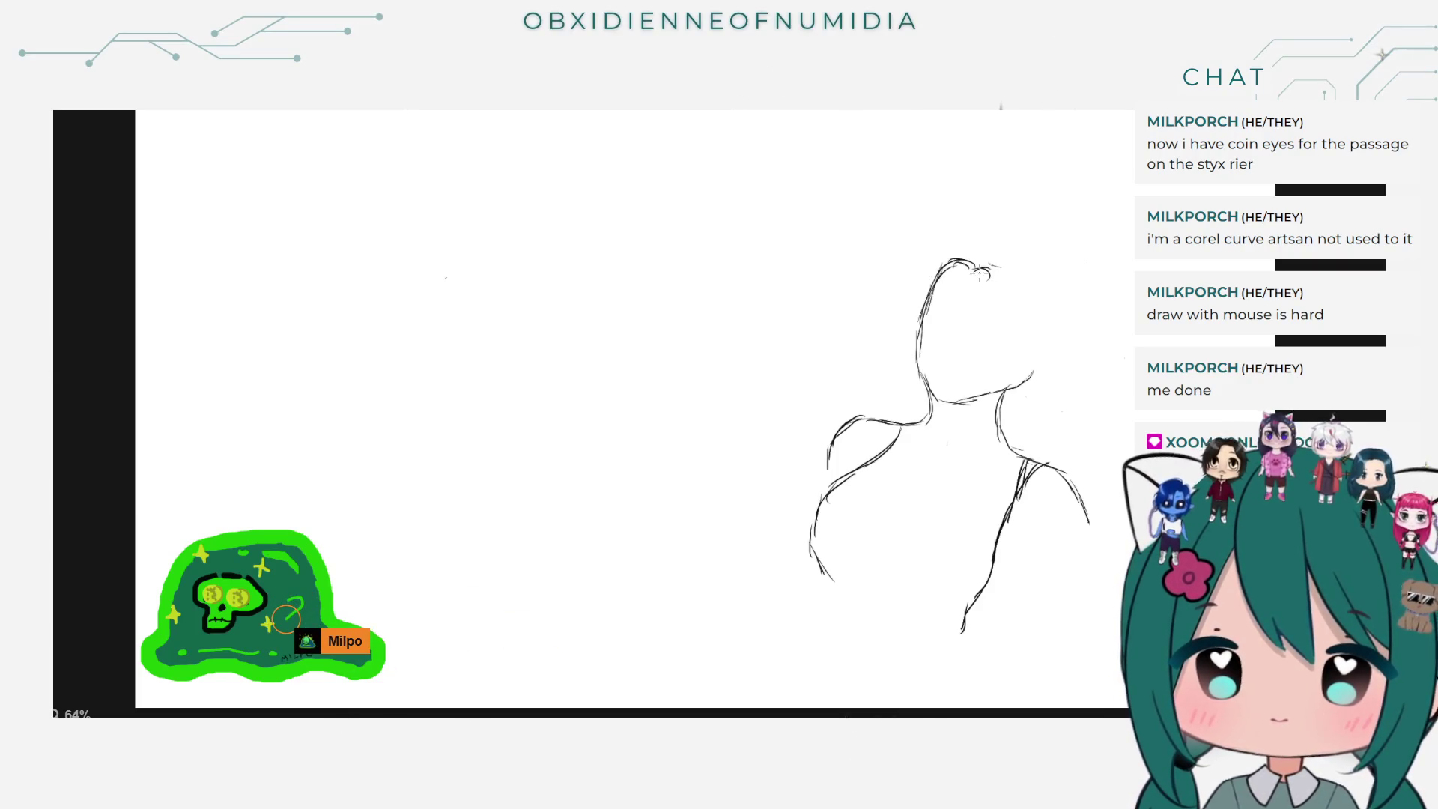
left_click_drag(993, 267, 999, 296)
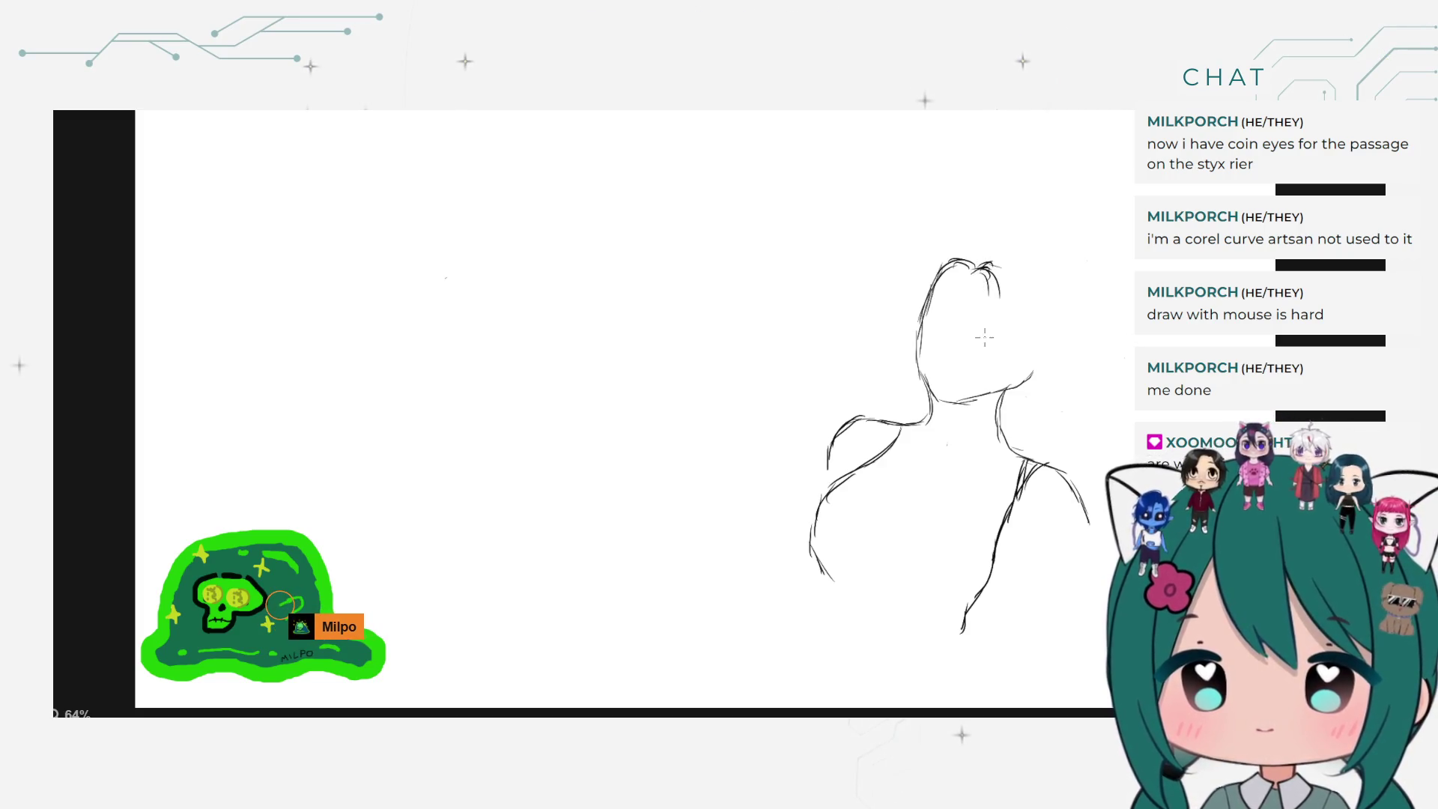
Step: Erase the diagonal stroke across the head and the stray stroke above the right shoulder
left_click_drag(1019, 323, 1025, 325)
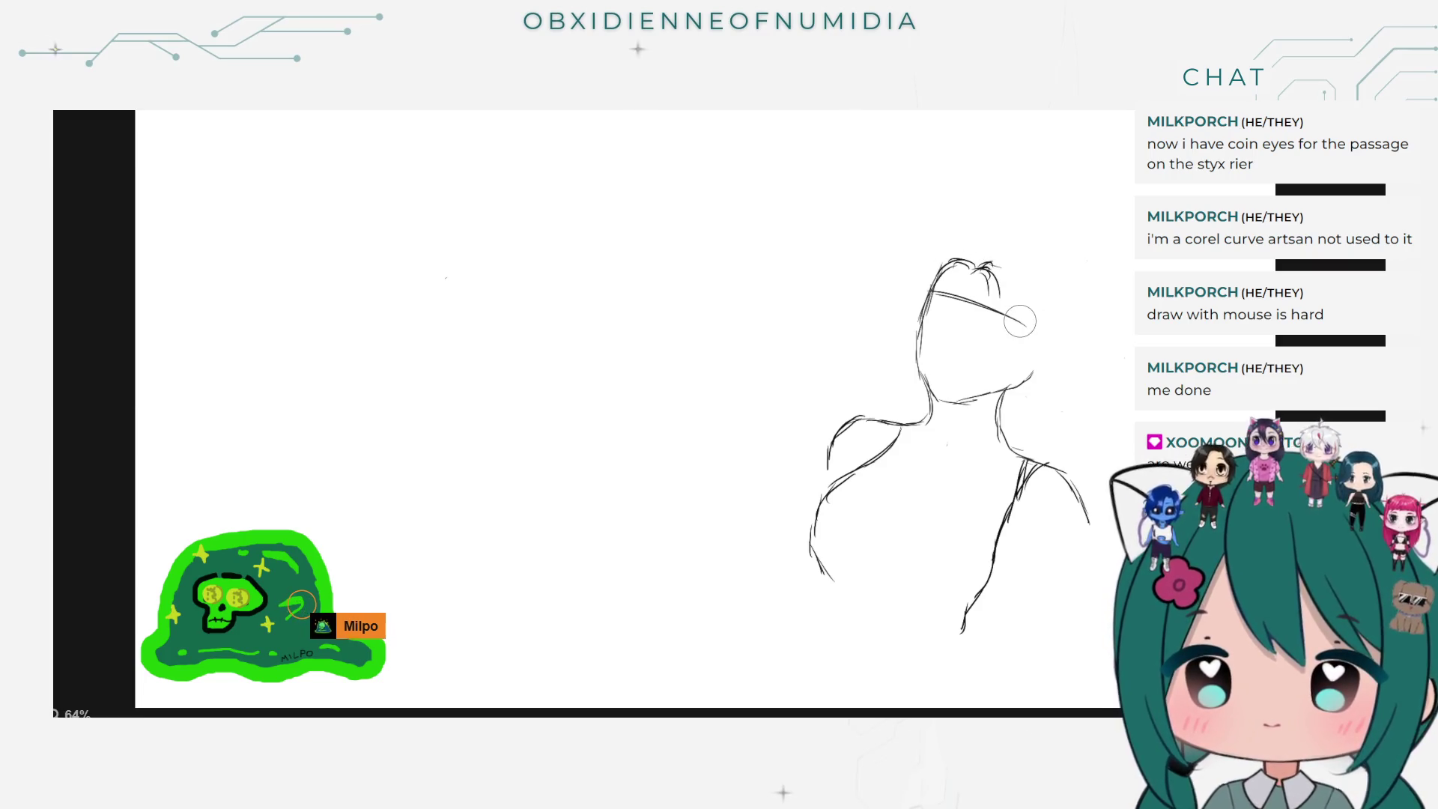
left_click_drag(1037, 322, 970, 279)
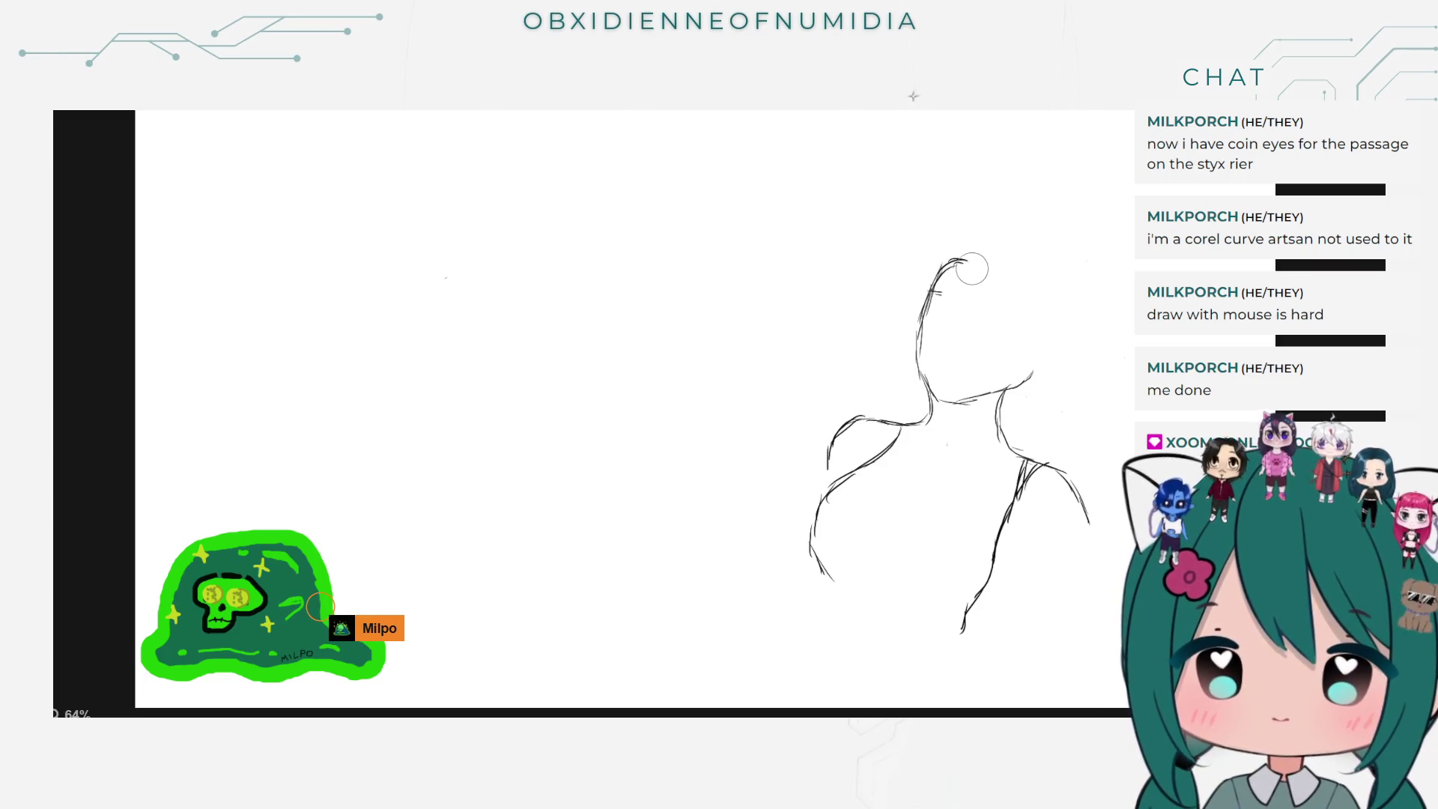
left_click_drag(1033, 331, 1029, 390)
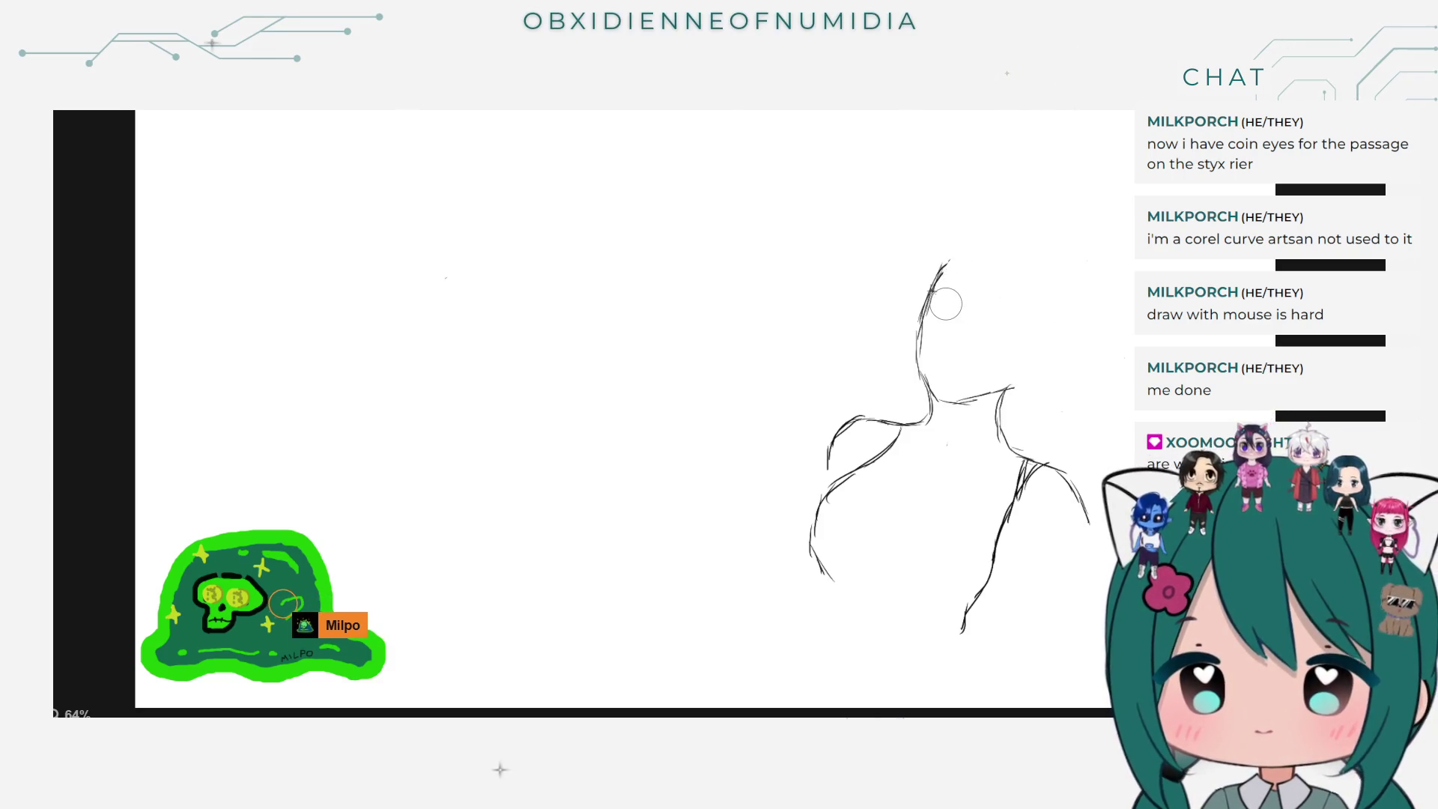
Step: Switch back to the Brush and draw a curved face guideline and the rounded crown
key("b")
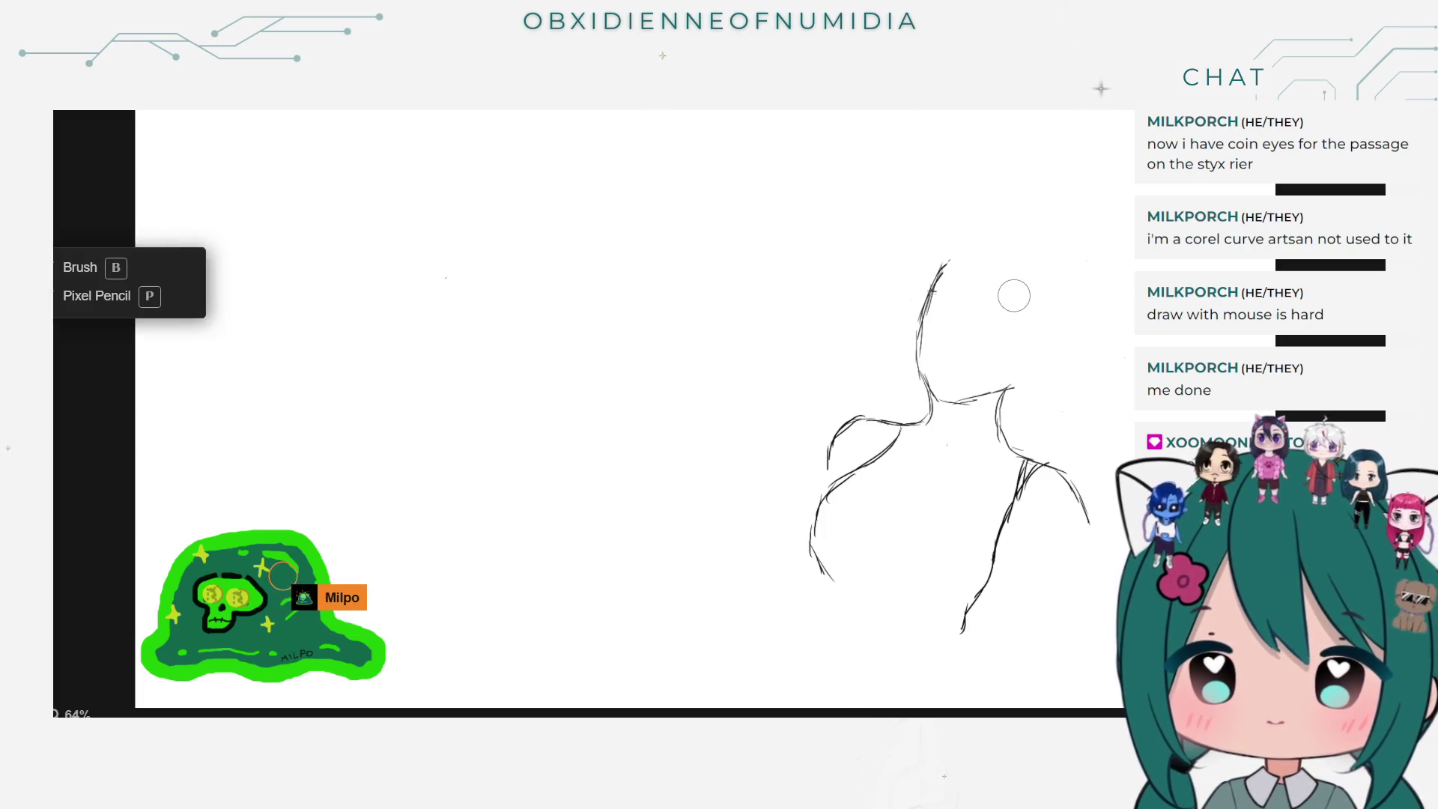
left_click(112, 263)
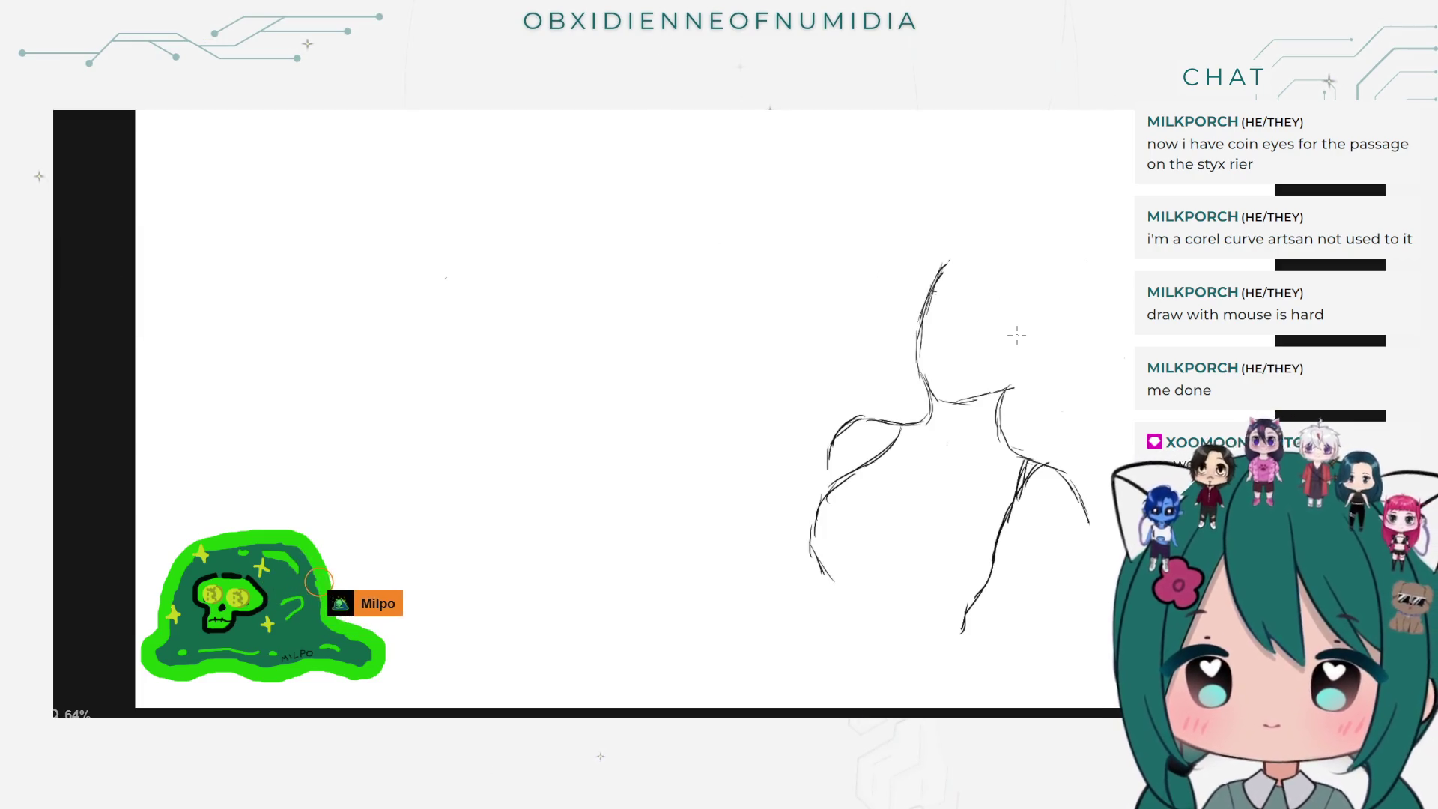
mouse_move(928, 297)
left_mouse_down()
mouse_move(1013, 330)
mouse_move(981, 276)
mouse_move(942, 349)
left_mouse_up()
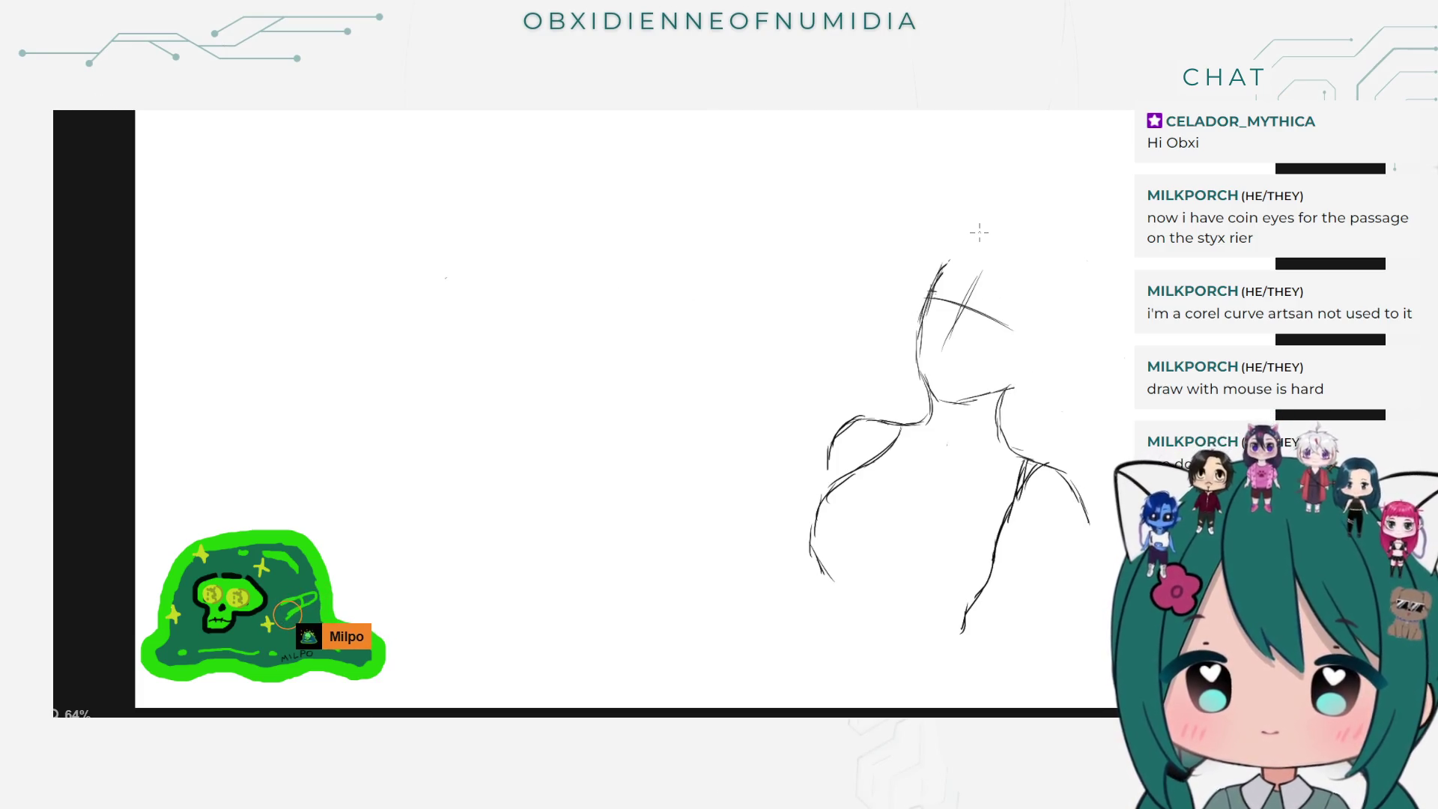
left_click_drag(944, 262, 994, 237)
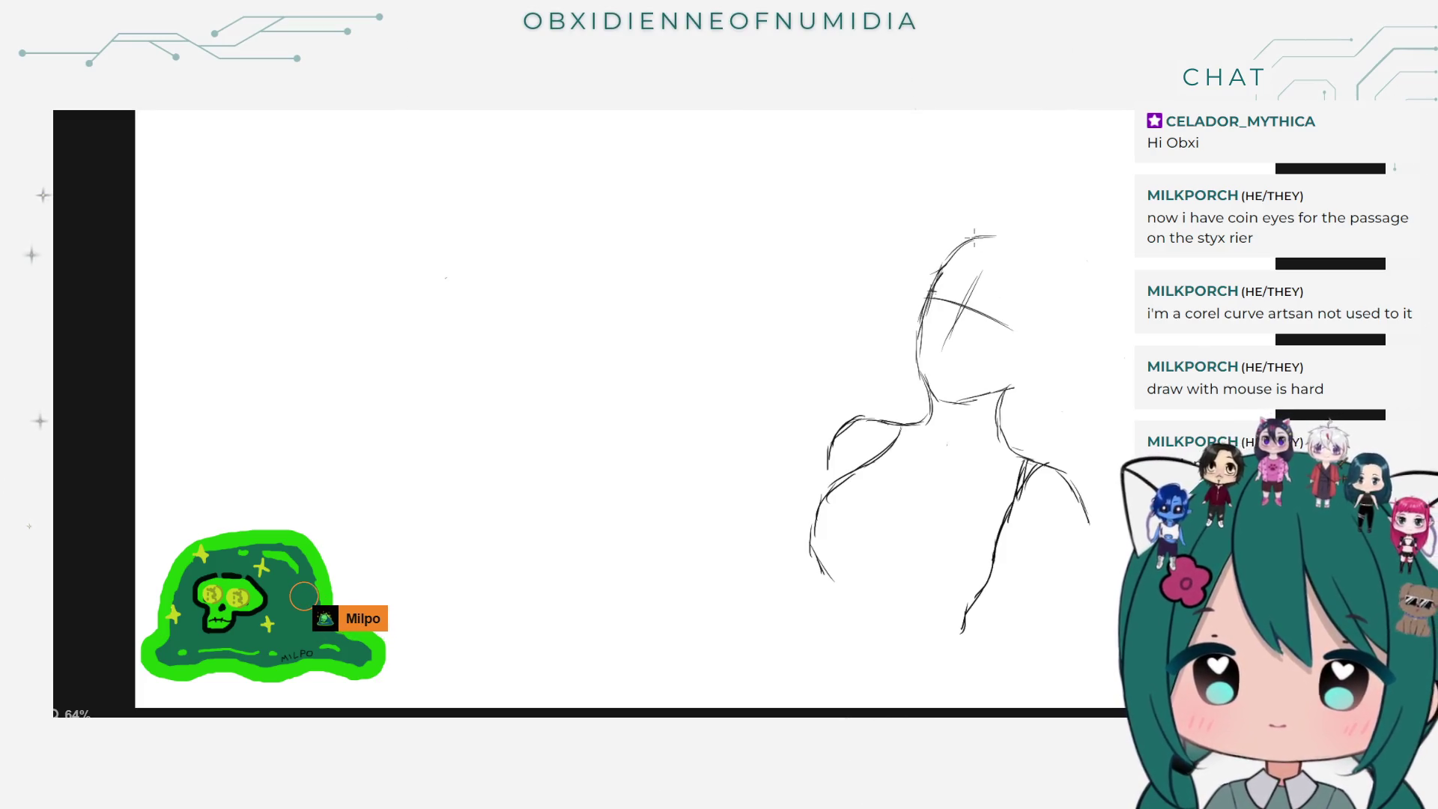
mouse_move(998, 234)
left_mouse_down()
mouse_move(1045, 262)
mouse_move(1052, 332)
mouse_move(1015, 387)
left_mouse_up()
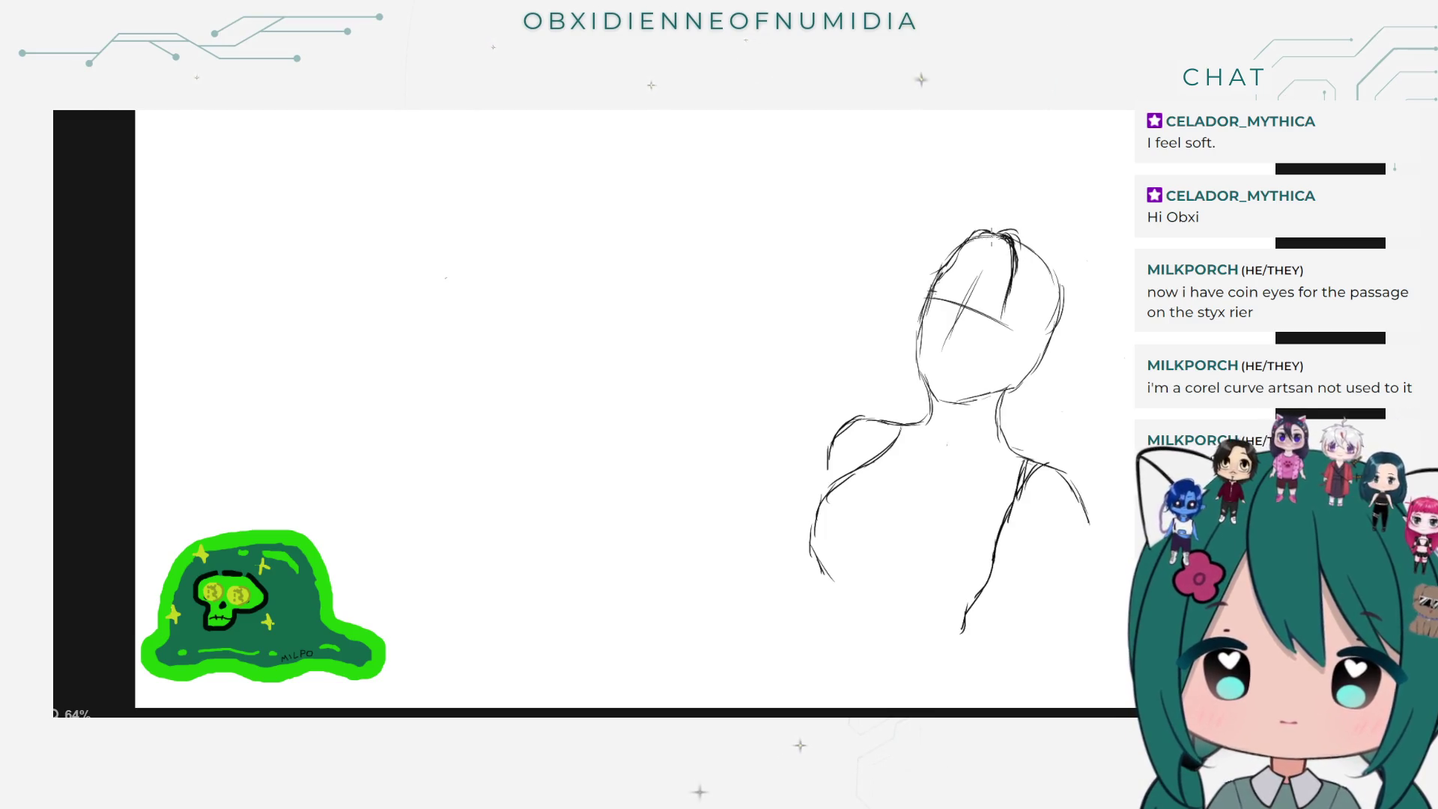
Step: Darken the hairline and extend the right hair strands down past the shoulder
mouse_move(1009, 241)
left_mouse_down()
mouse_move(988, 387)
mouse_move(998, 453)
left_mouse_up()
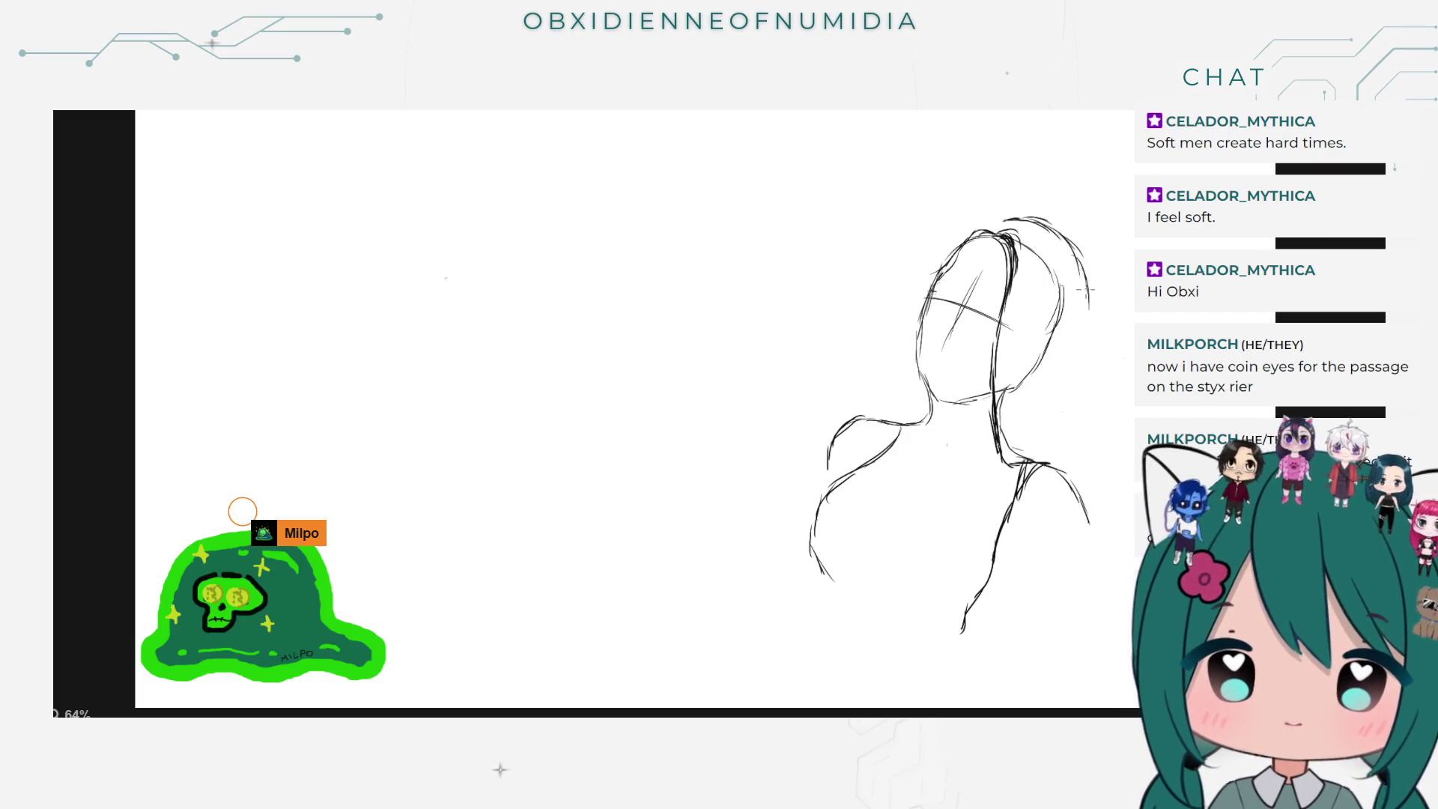
left_click_drag(1100, 404, 1102, 447)
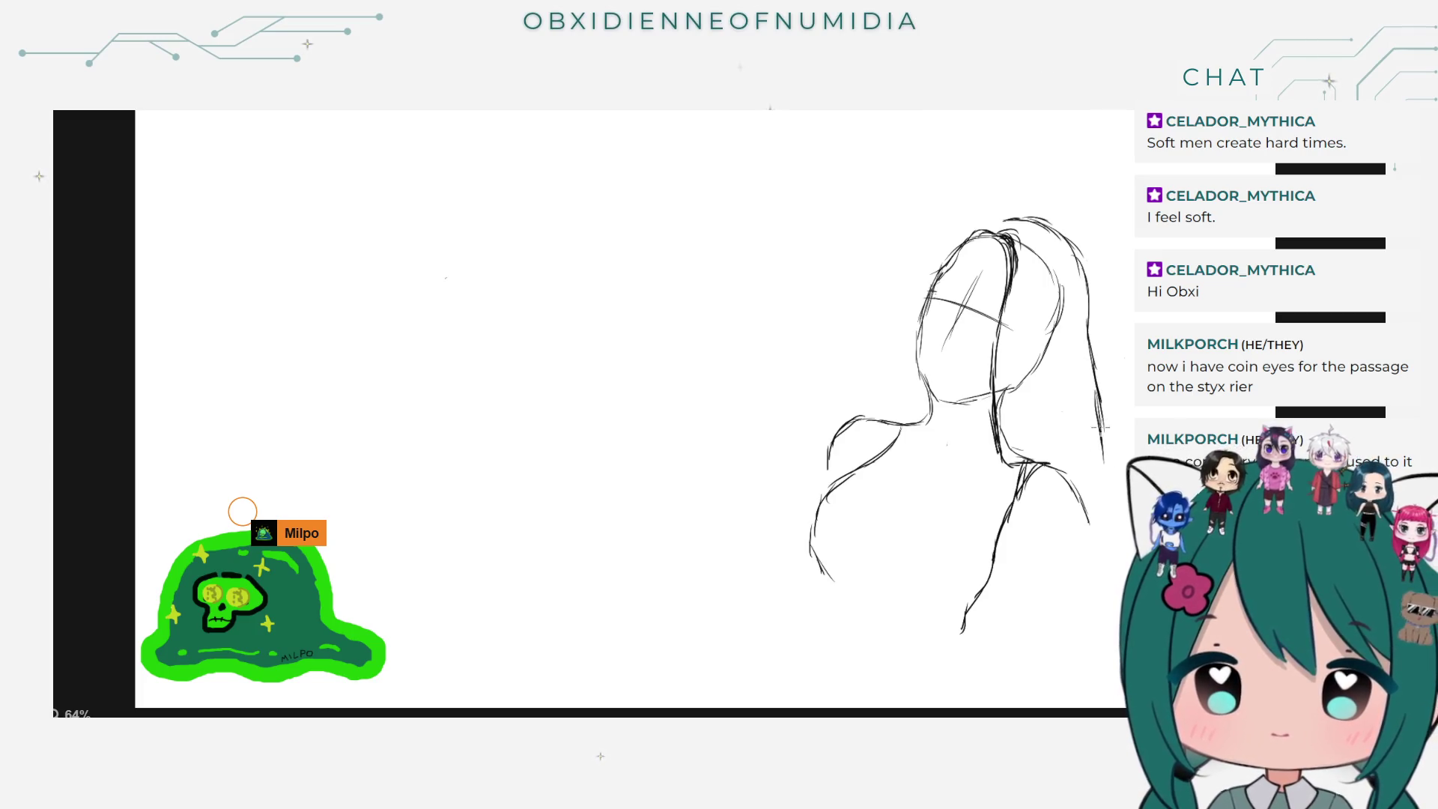
left_click_drag(1107, 513, 1112, 545)
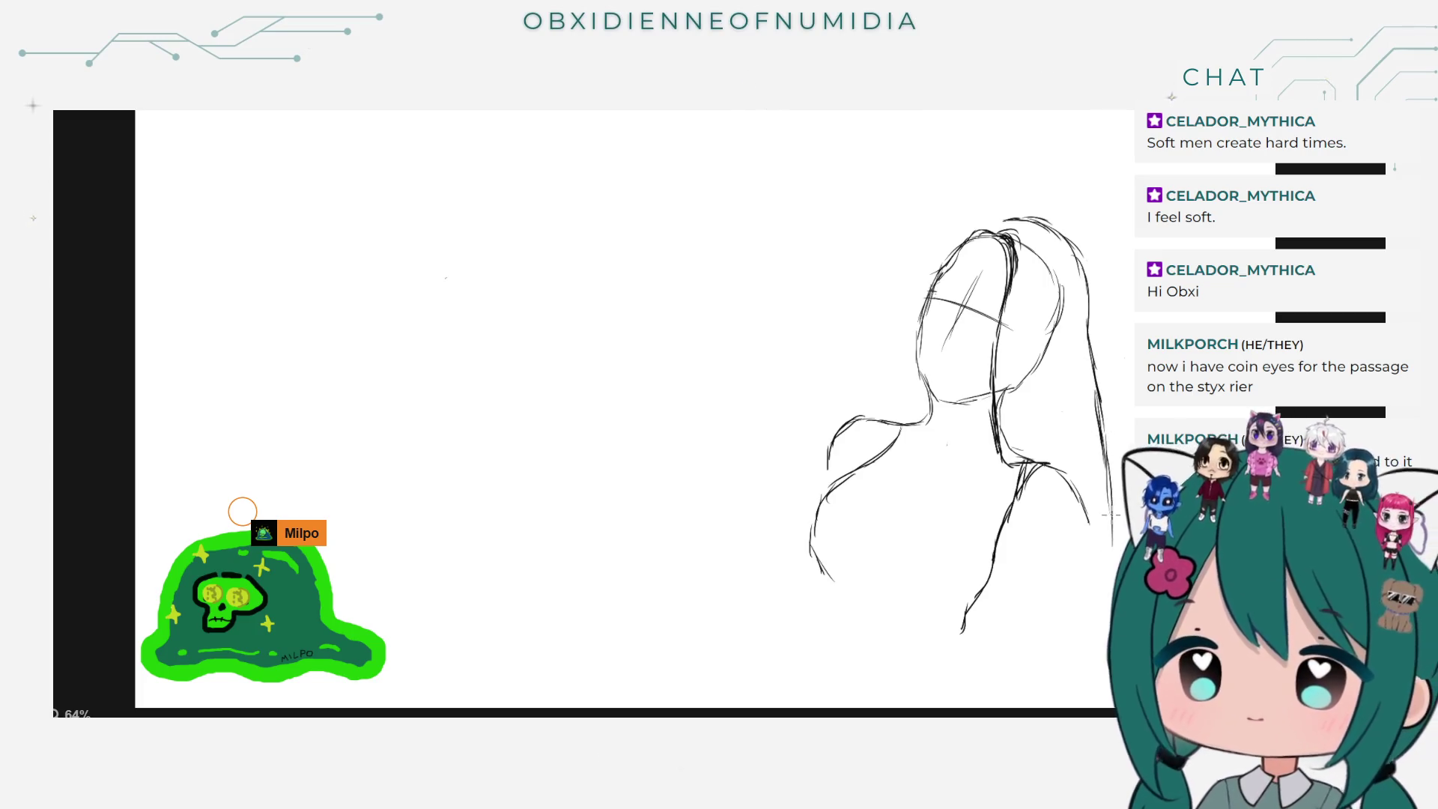
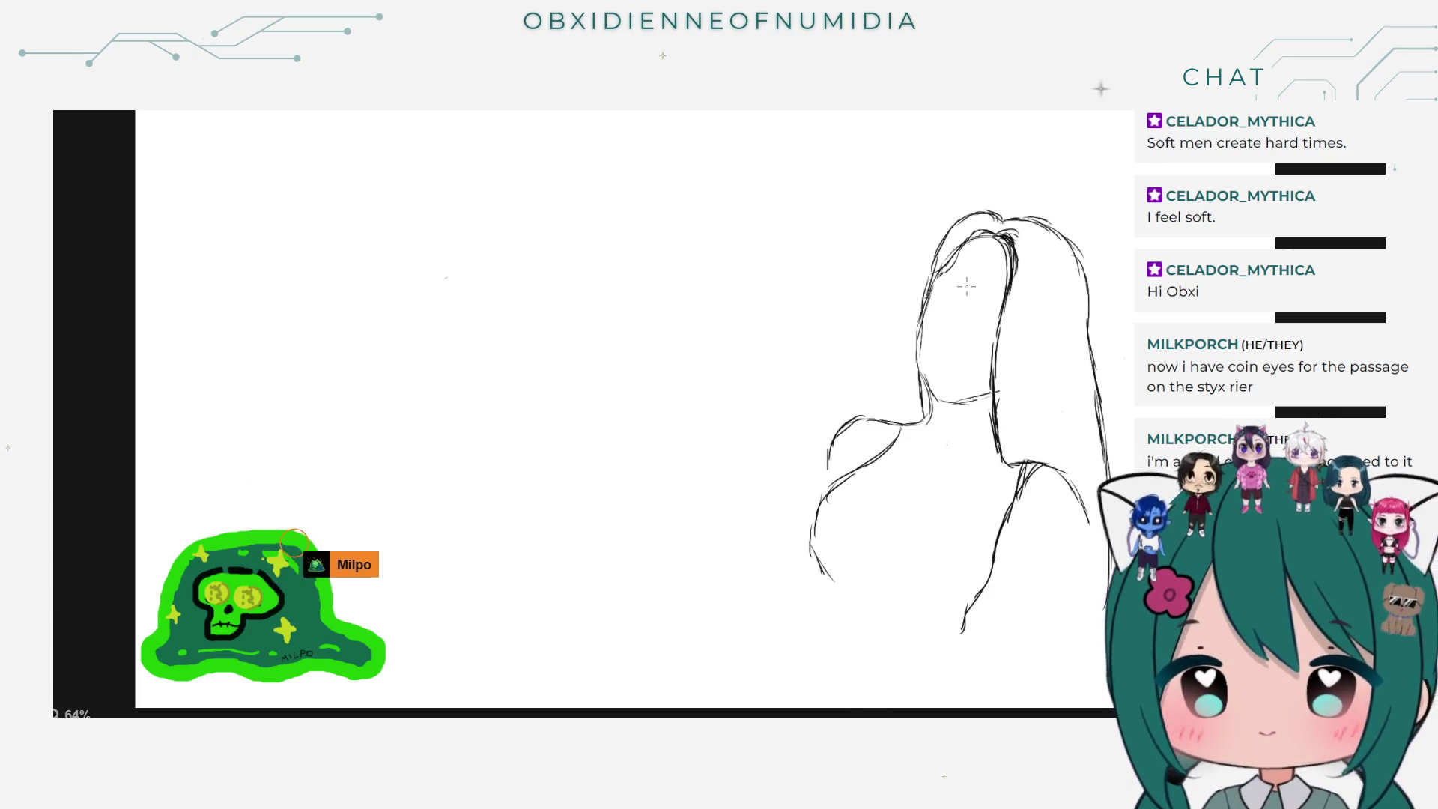
Step: Erase the top of the inner hair strand and extend the face-side line down to the neckline
scroll(962, 285, "down", 2)
scroll(963, 285, "up", 1)
scroll(983, 253, "up", 1)
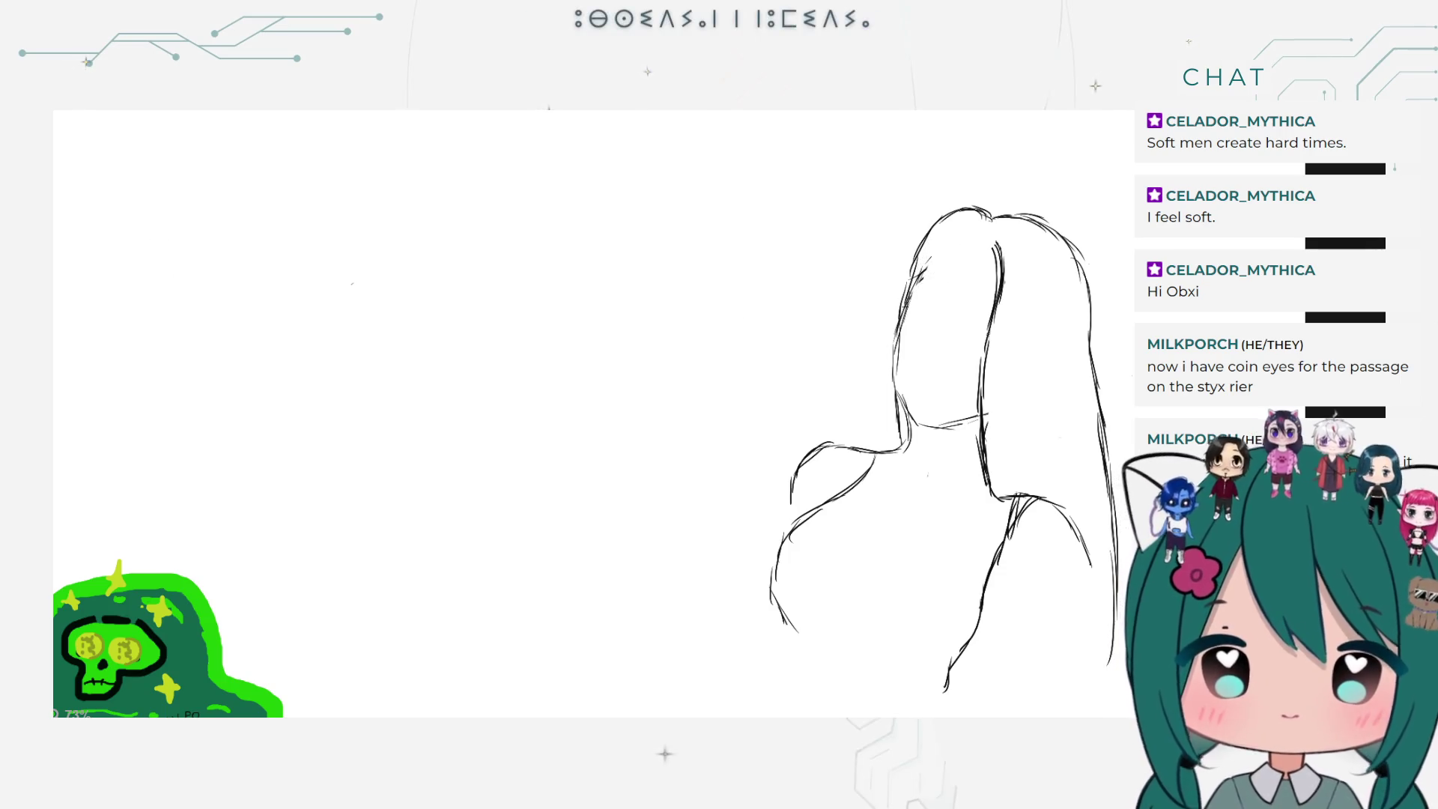
key("slash")
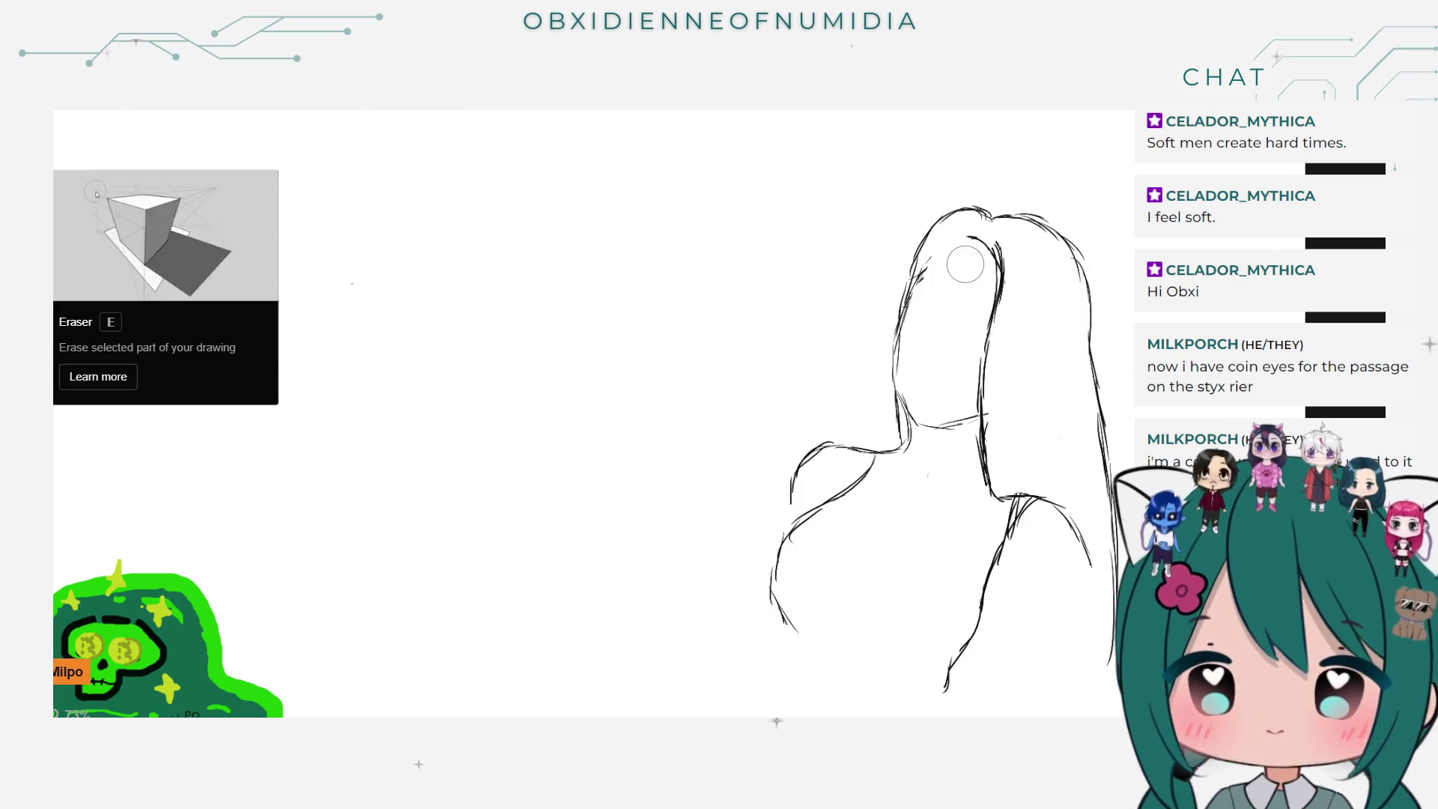
left_click_drag(969, 242, 981, 363)
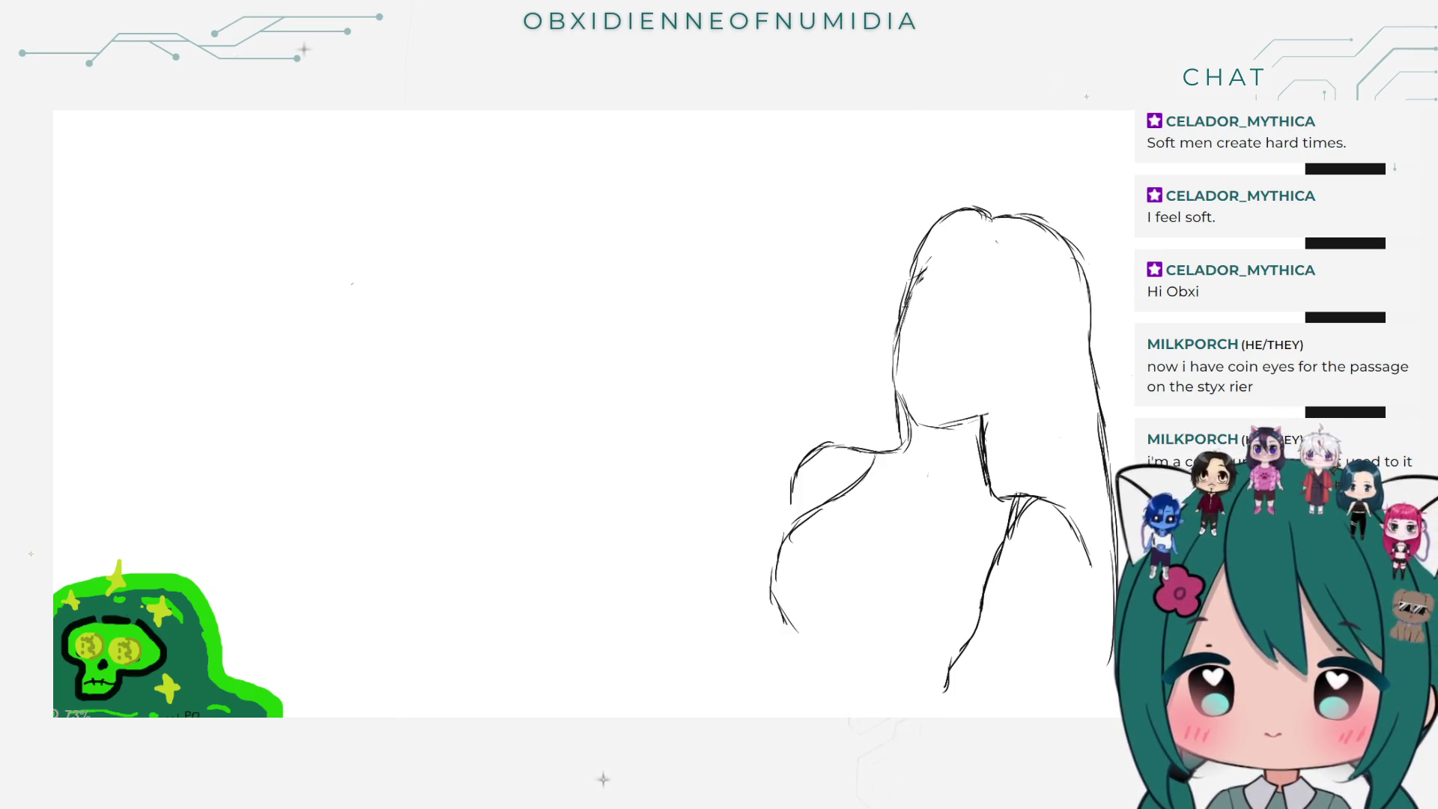
key("b")
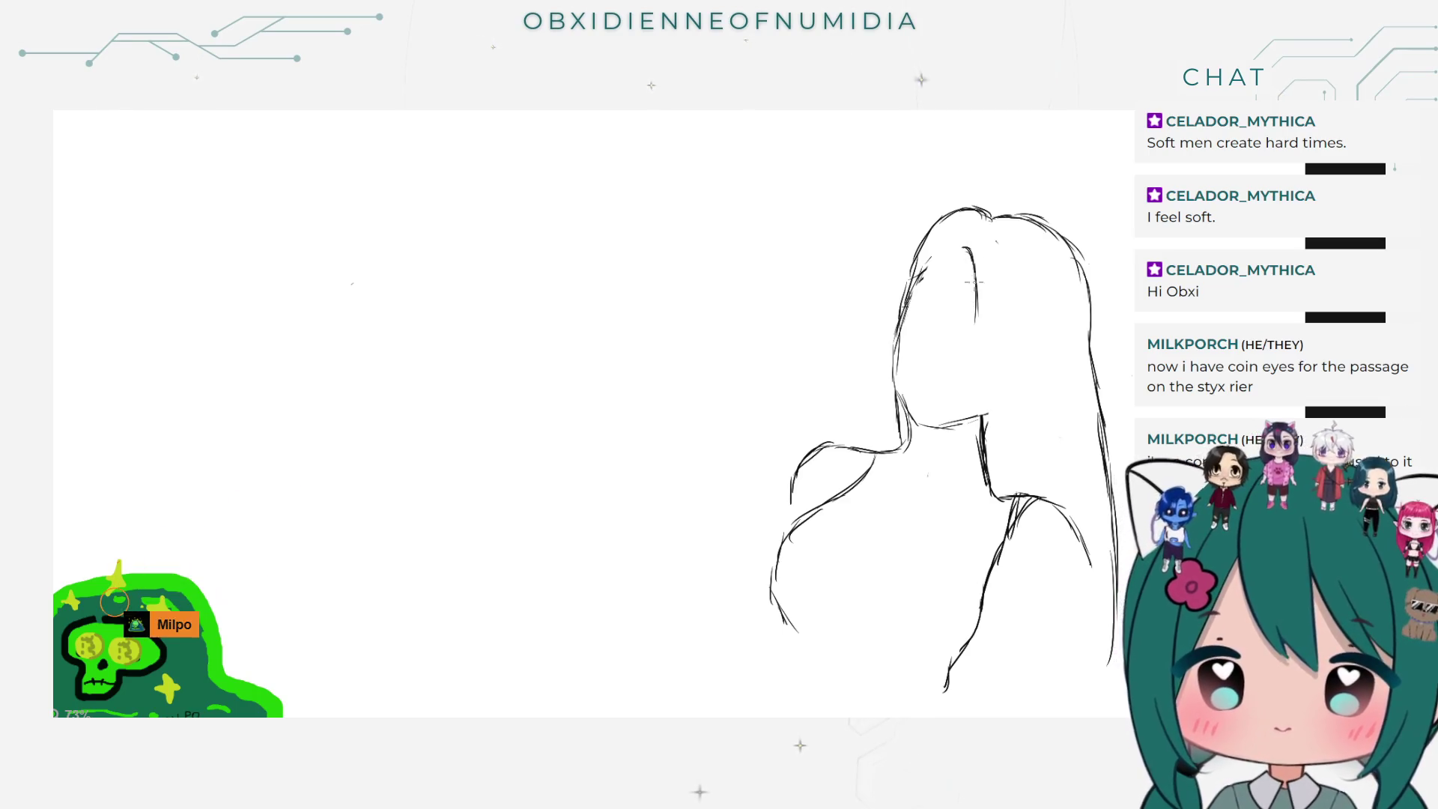
left_click_drag(974, 267, 980, 438)
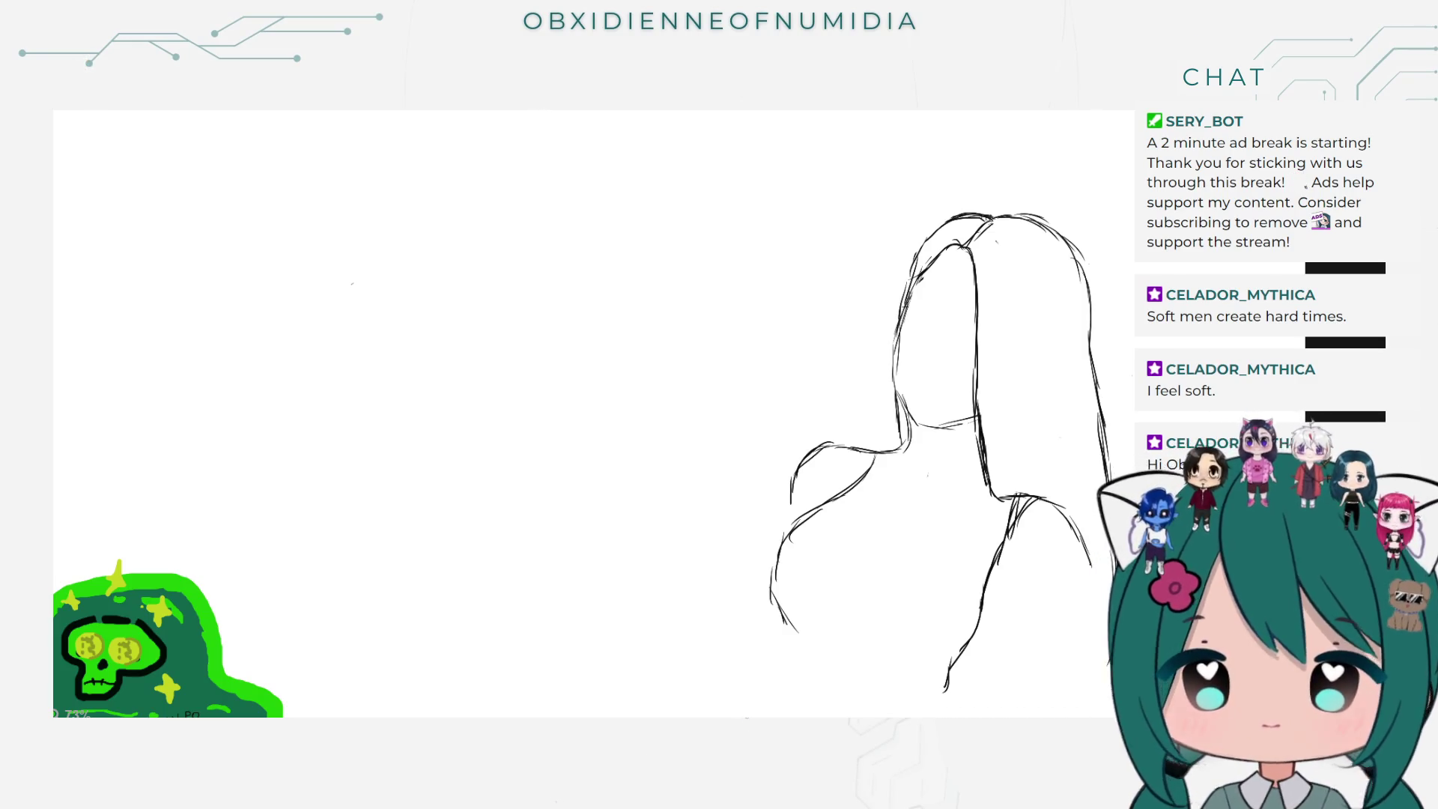
scroll(436, 302, "up", 2)
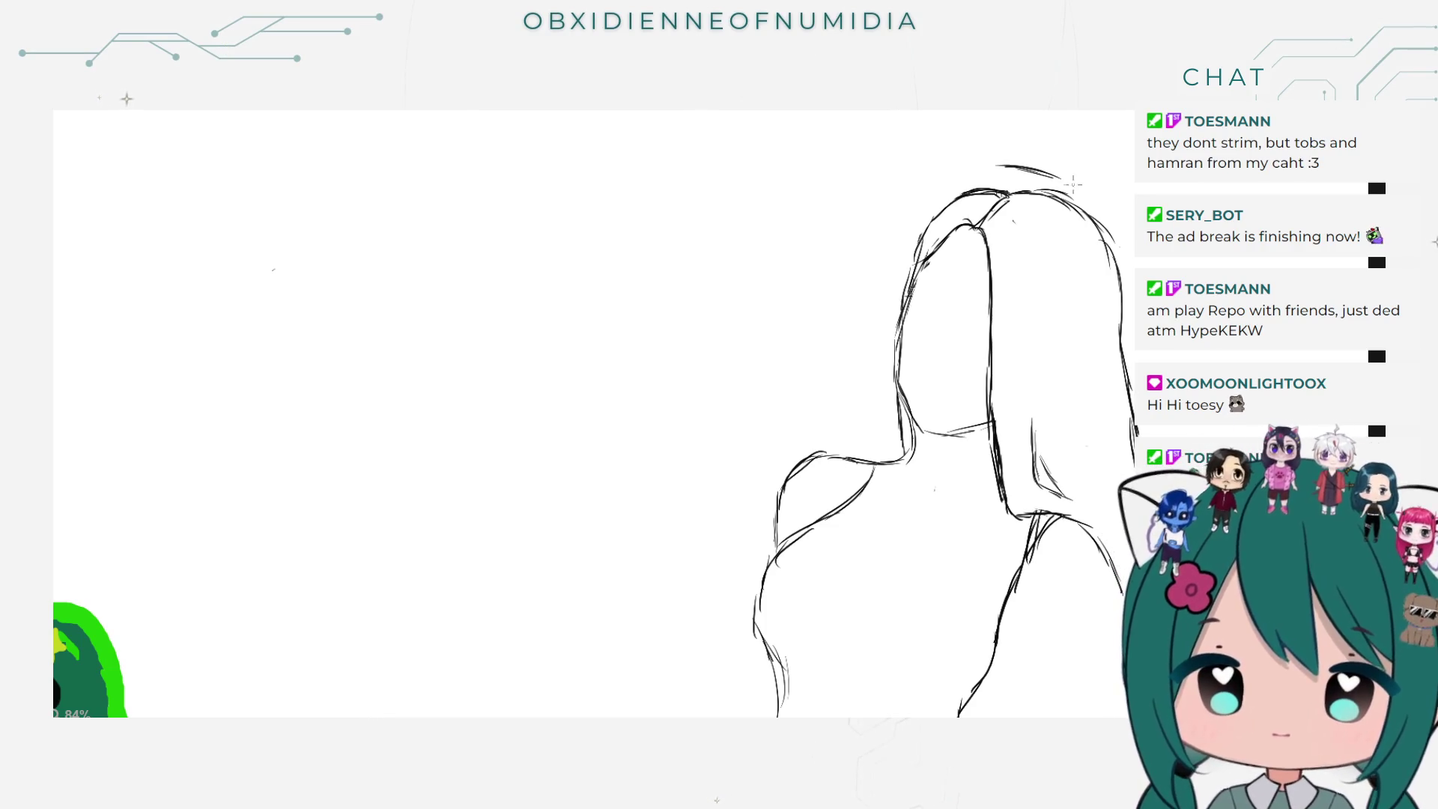
Step: Discard the trial hair strokes and draw a fuller arc over the crown, continuing down the right side
left_click_drag(1037, 169, 1111, 206)
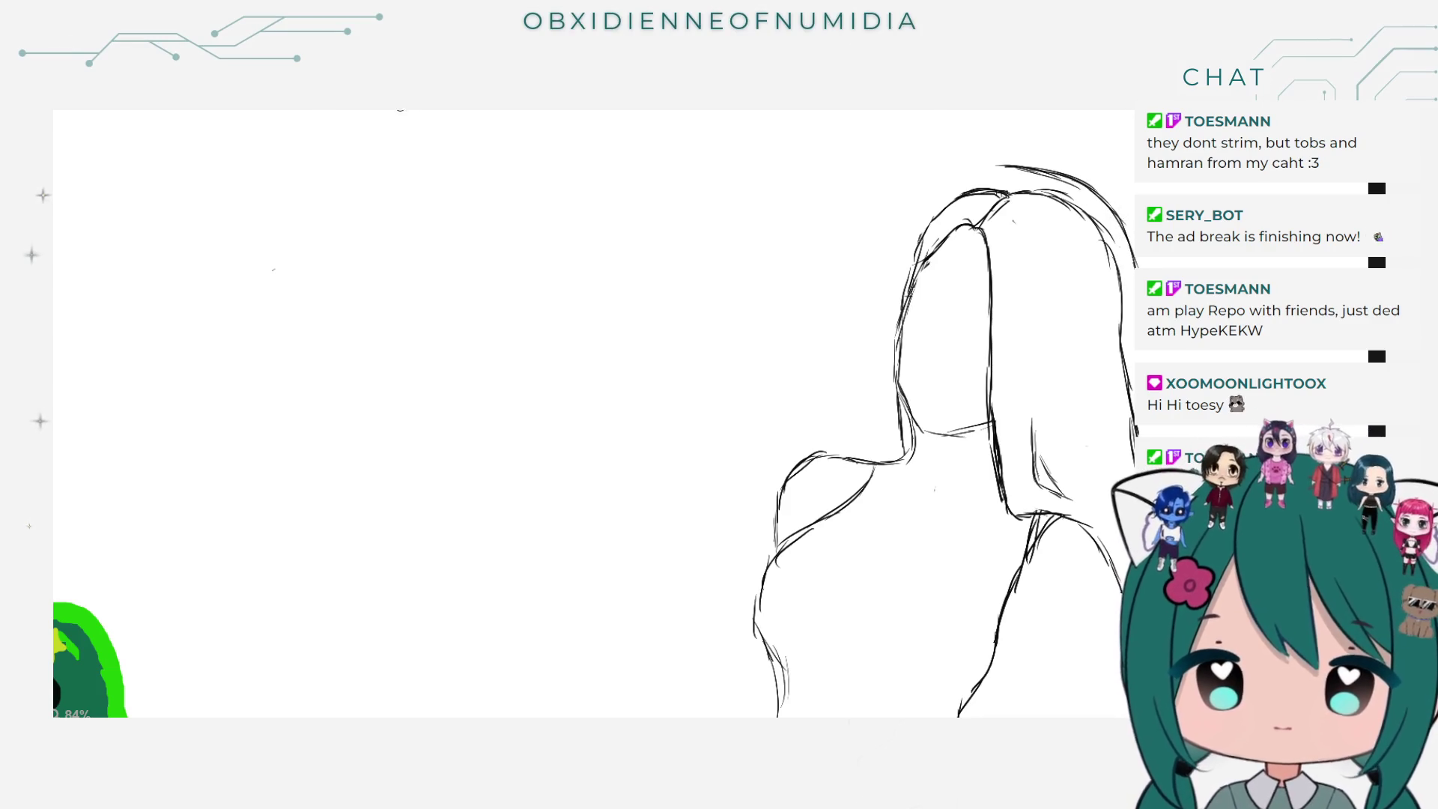
key("ctrl+w")
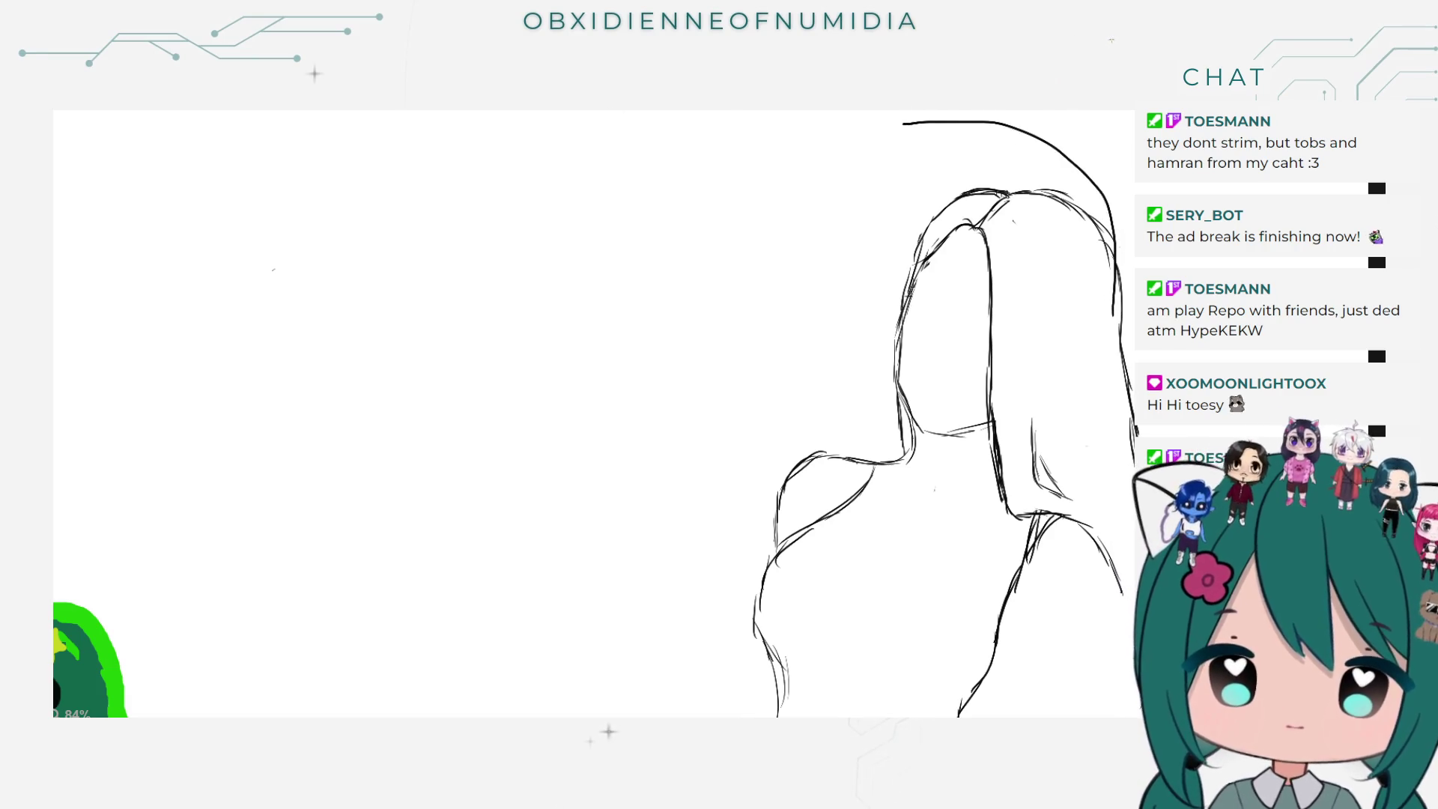
key("ctrl+z")
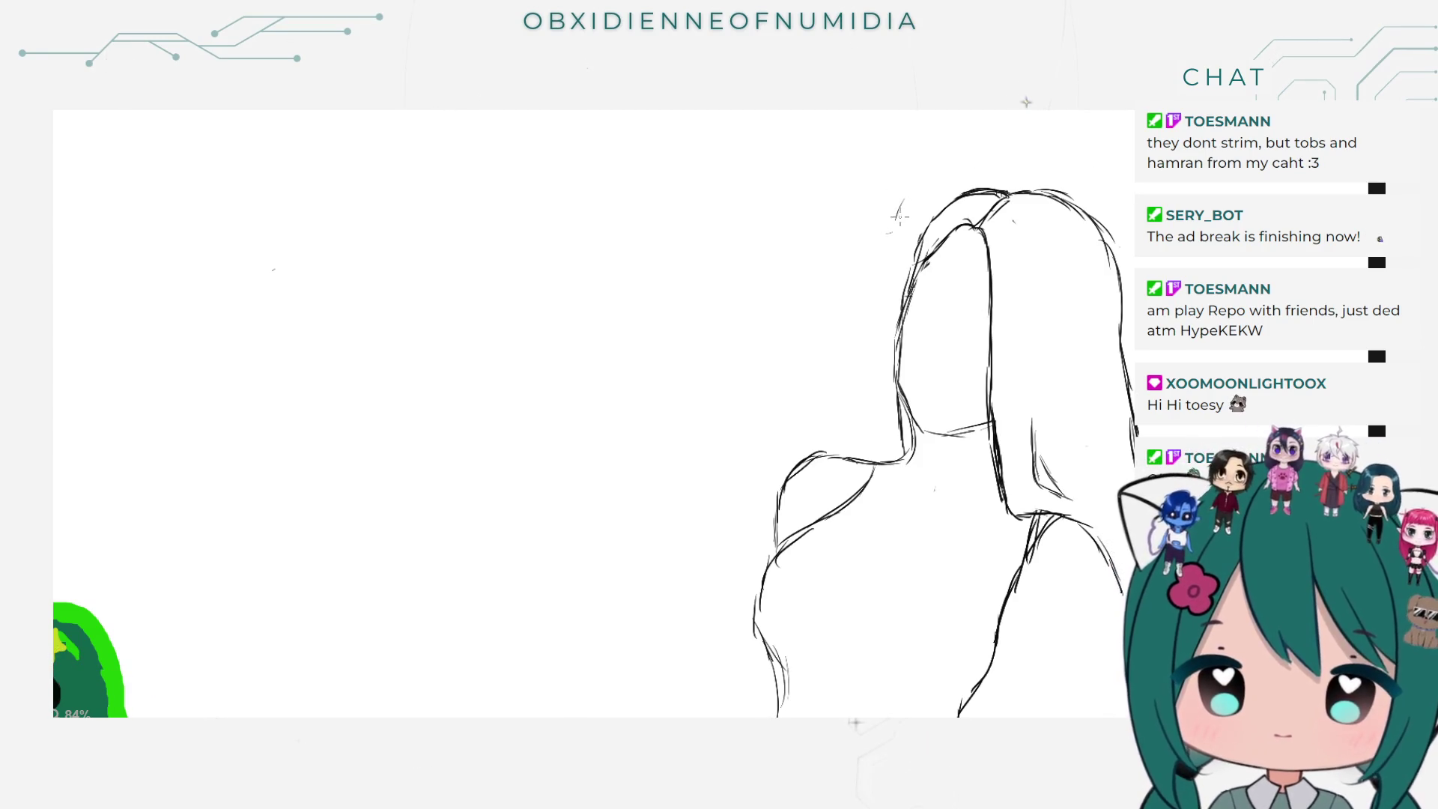
left_click_drag(920, 166, 894, 212)
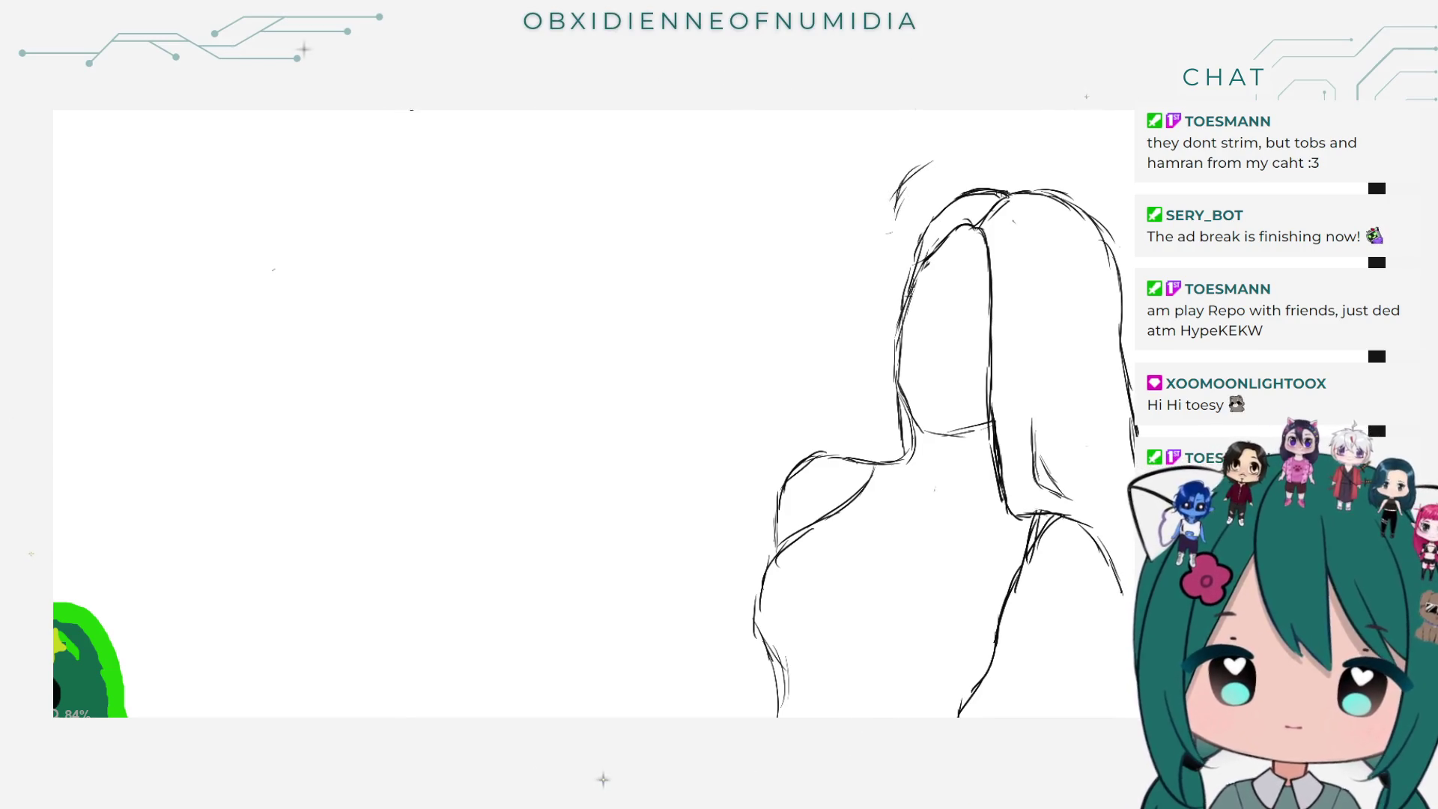
key("ctrl+z")
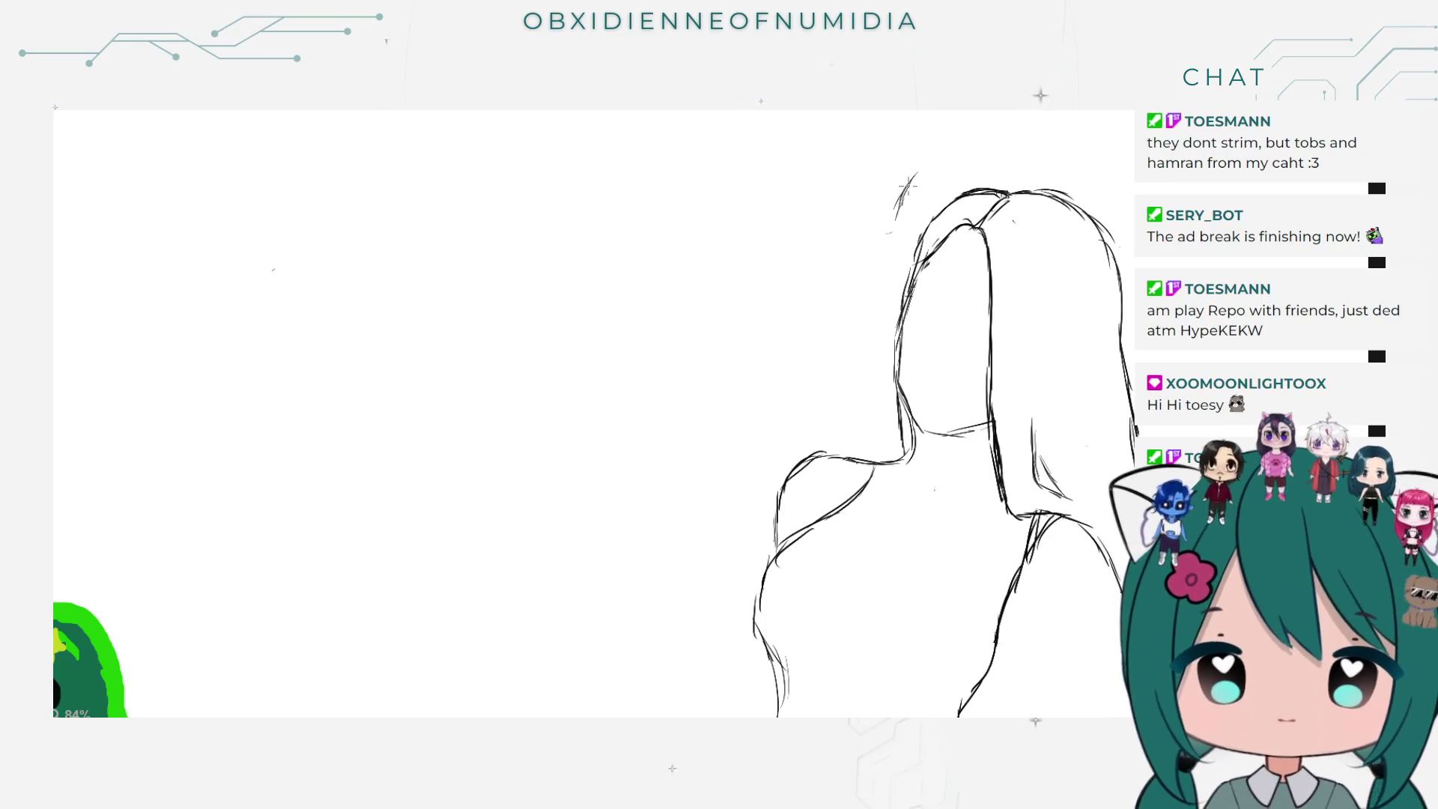
mouse_move(927, 153)
left_mouse_down()
mouse_move(972, 141)
mouse_move(933, 146)
left_mouse_up()
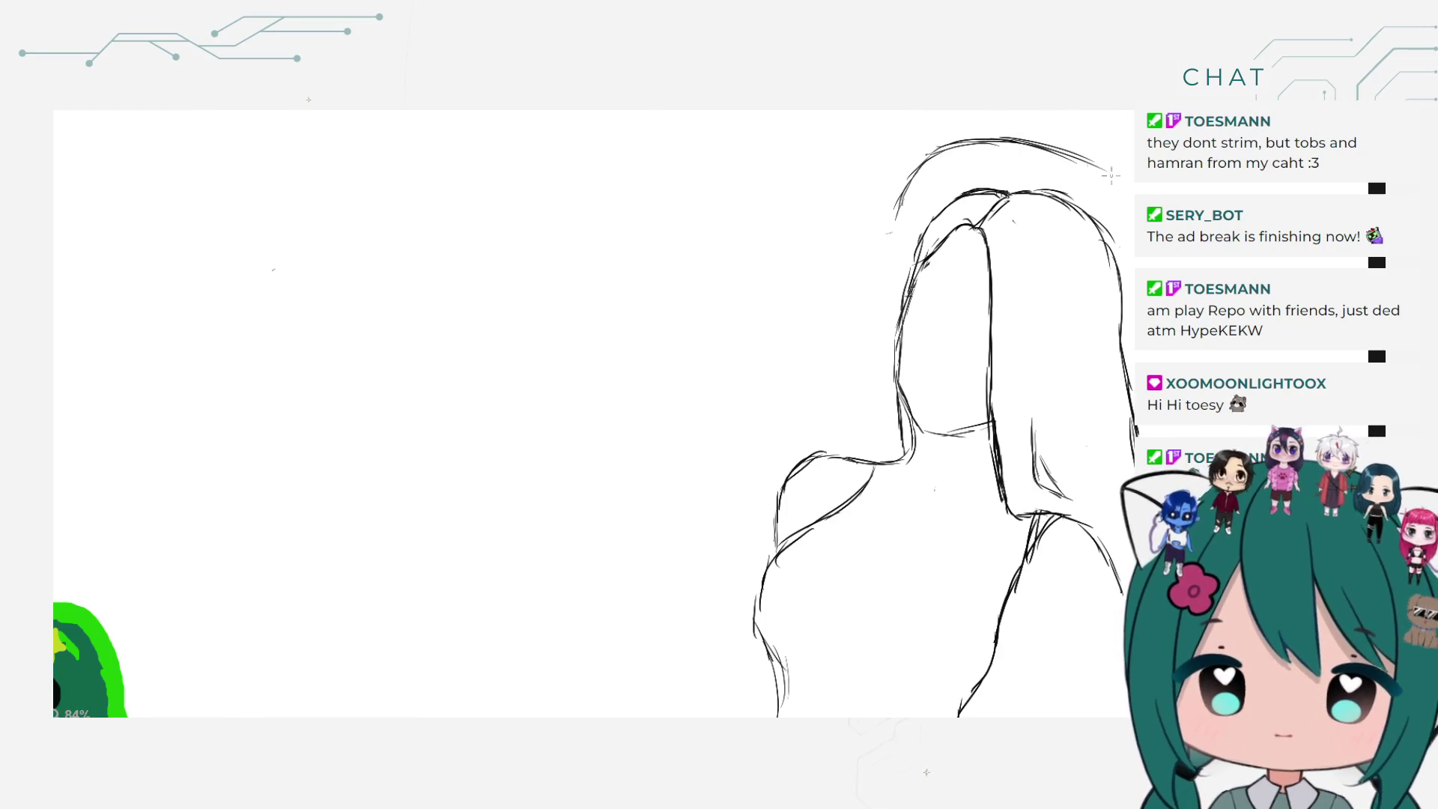
left_click_drag(1013, 139, 1129, 193)
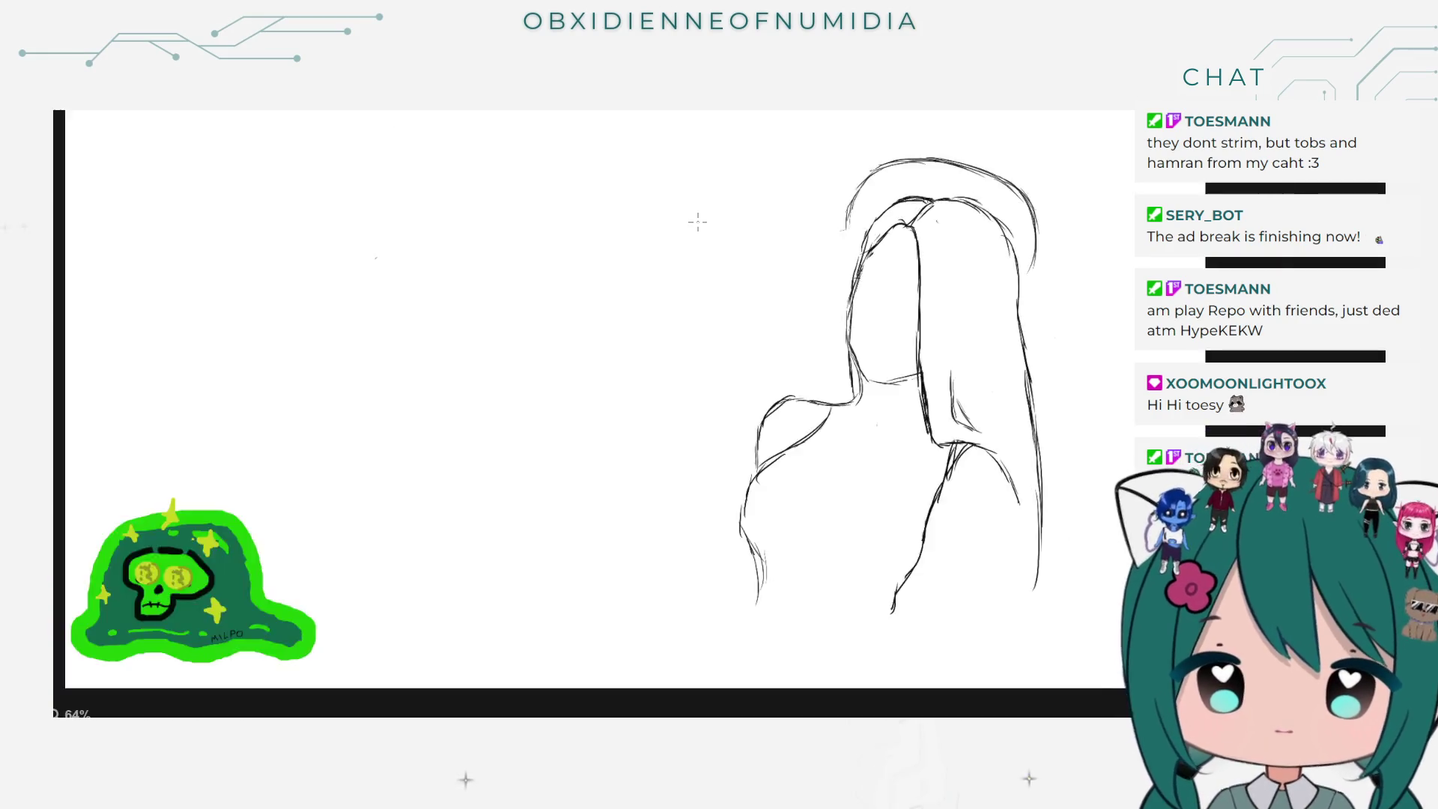
Step: Zoom in and retry strokes along the upper hair arc, adding a short stroke at its top-left
scroll(719, 194, "down", 3)
scroll(850, 142, "up", 3)
scroll(861, 146, "up", 1)
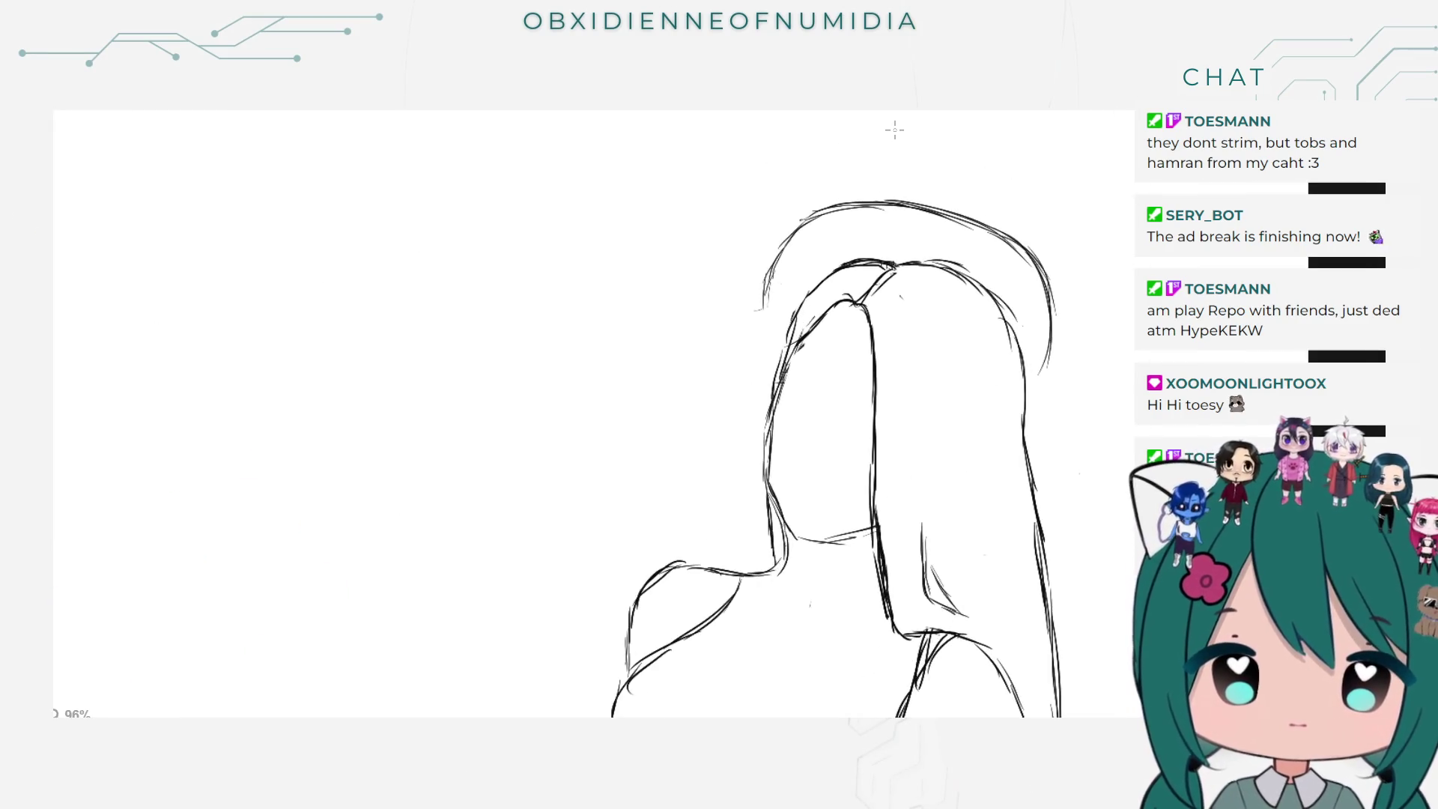
scroll(894, 130, "up", 1)
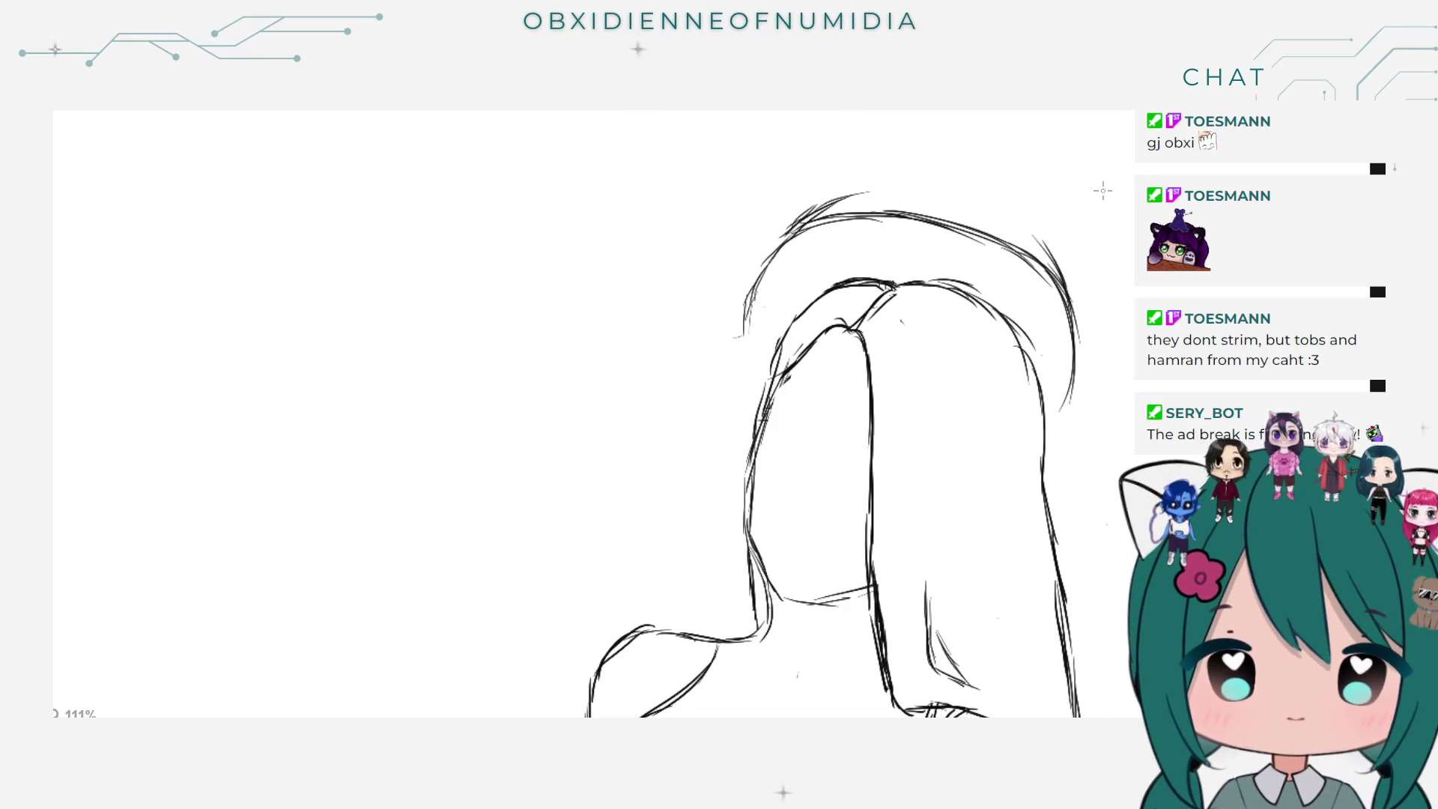
left_click_drag(993, 200, 1049, 241)
key("ctrl+z")
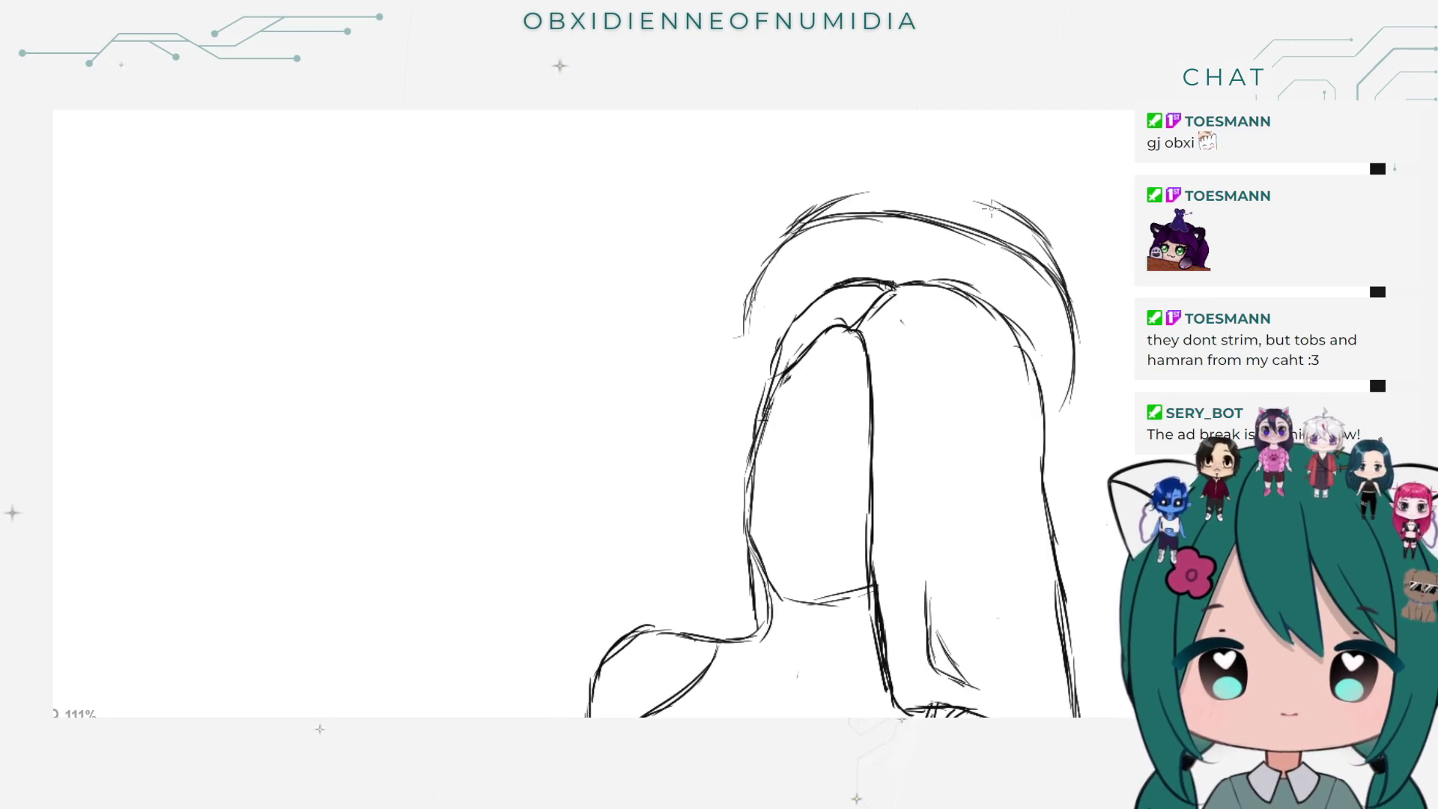
mouse_move(952, 193)
left_mouse_down()
mouse_move(1026, 217)
mouse_move(927, 180)
mouse_move(838, 196)
left_mouse_up()
key("ctrl+z")
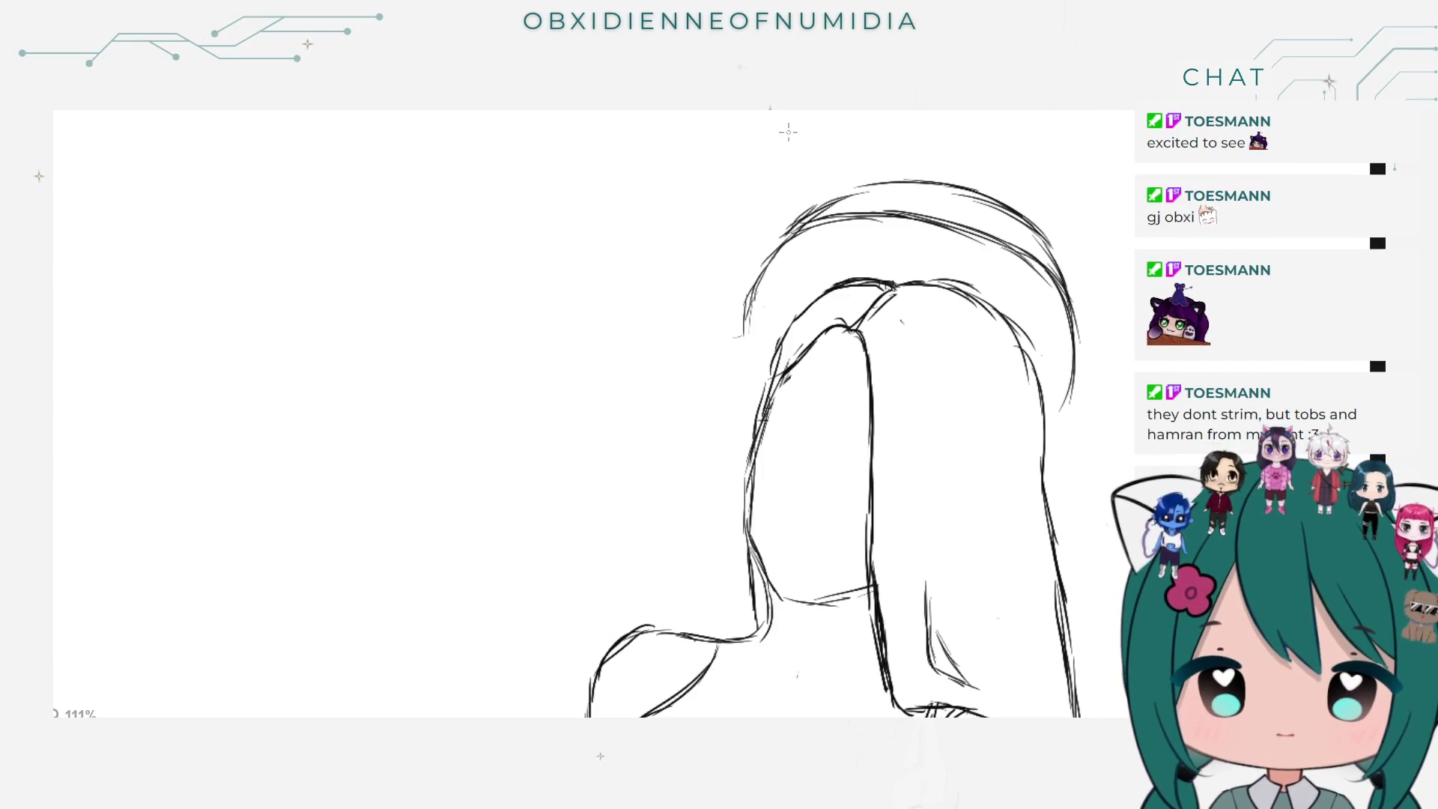
left_click_drag(870, 182, 831, 195)
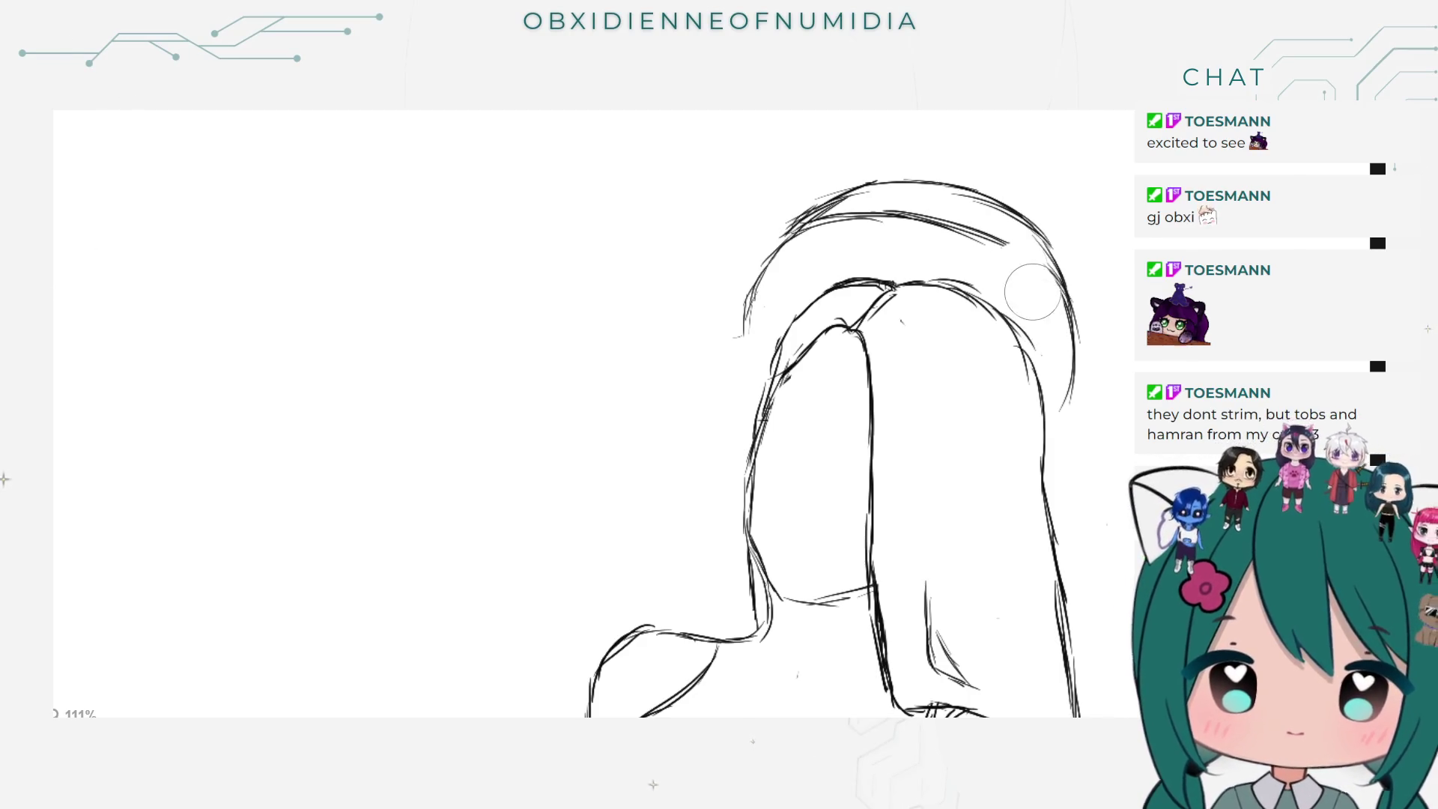
Step: Erase the inner top hair stroke and the overlapping stroke ends beneath the arc
mouse_move(966, 228)
left_mouse_down()
mouse_move(992, 262)
mouse_move(739, 238)
left_mouse_up()
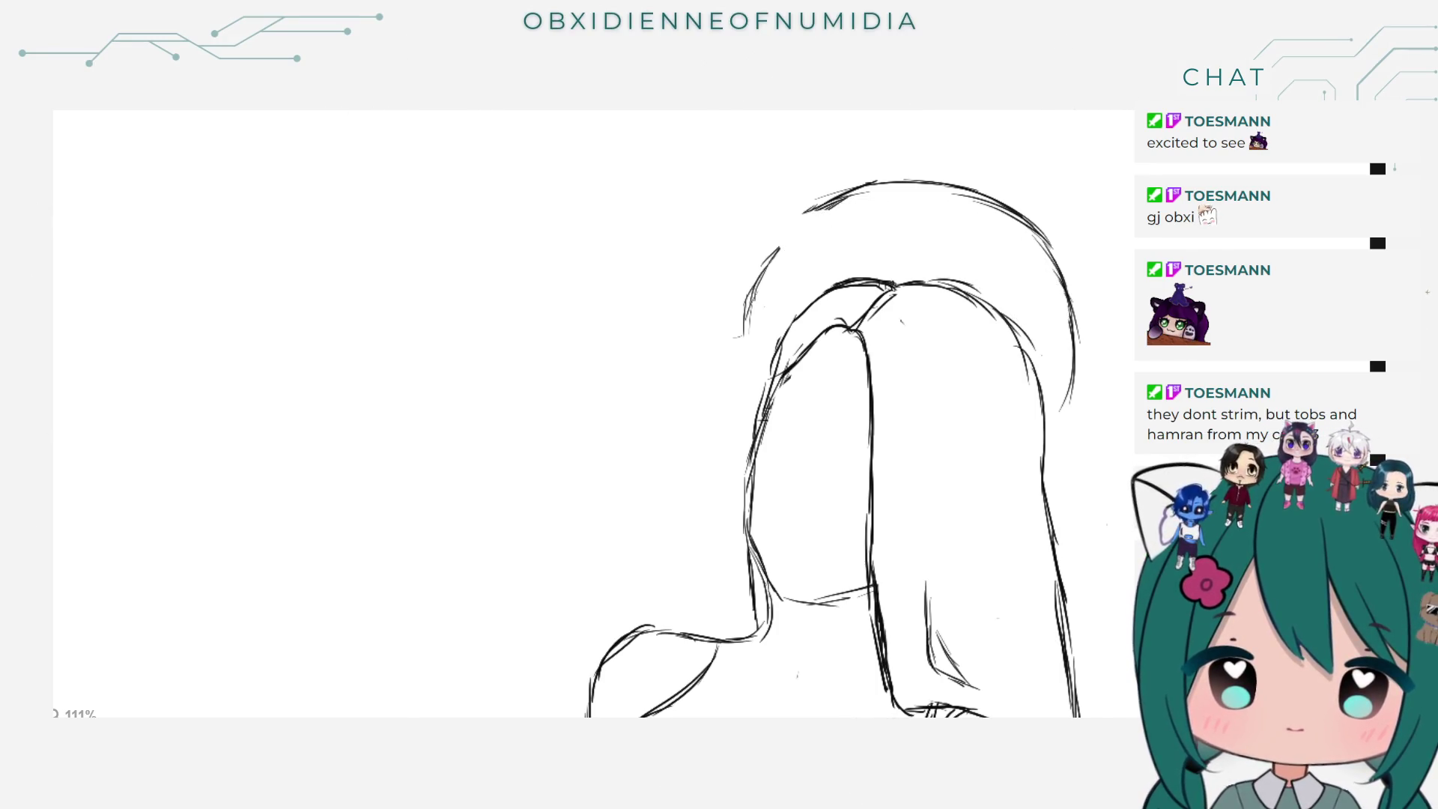
key("ctrl+z")
left_click_drag(927, 238, 850, 229)
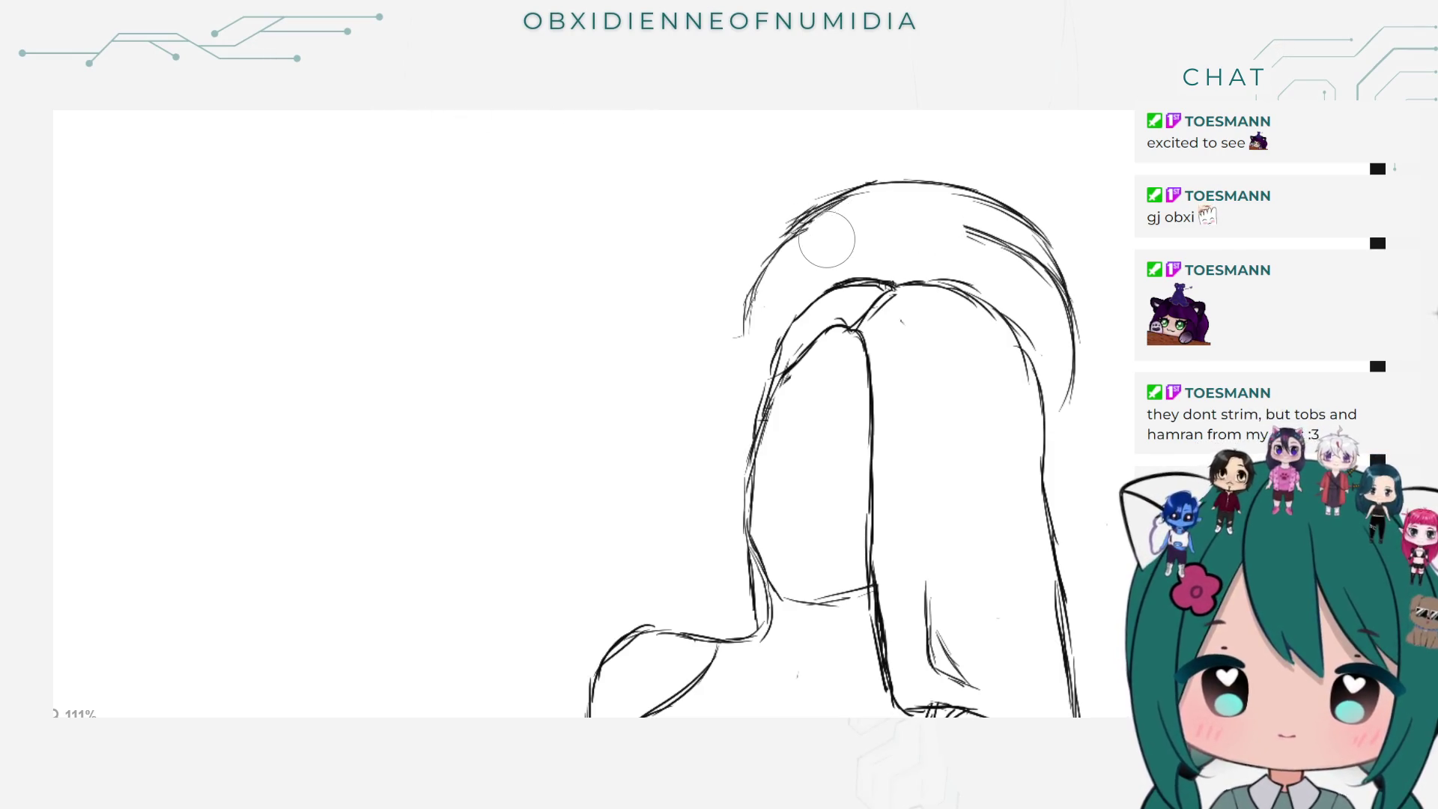
left_click_drag(930, 231, 996, 250)
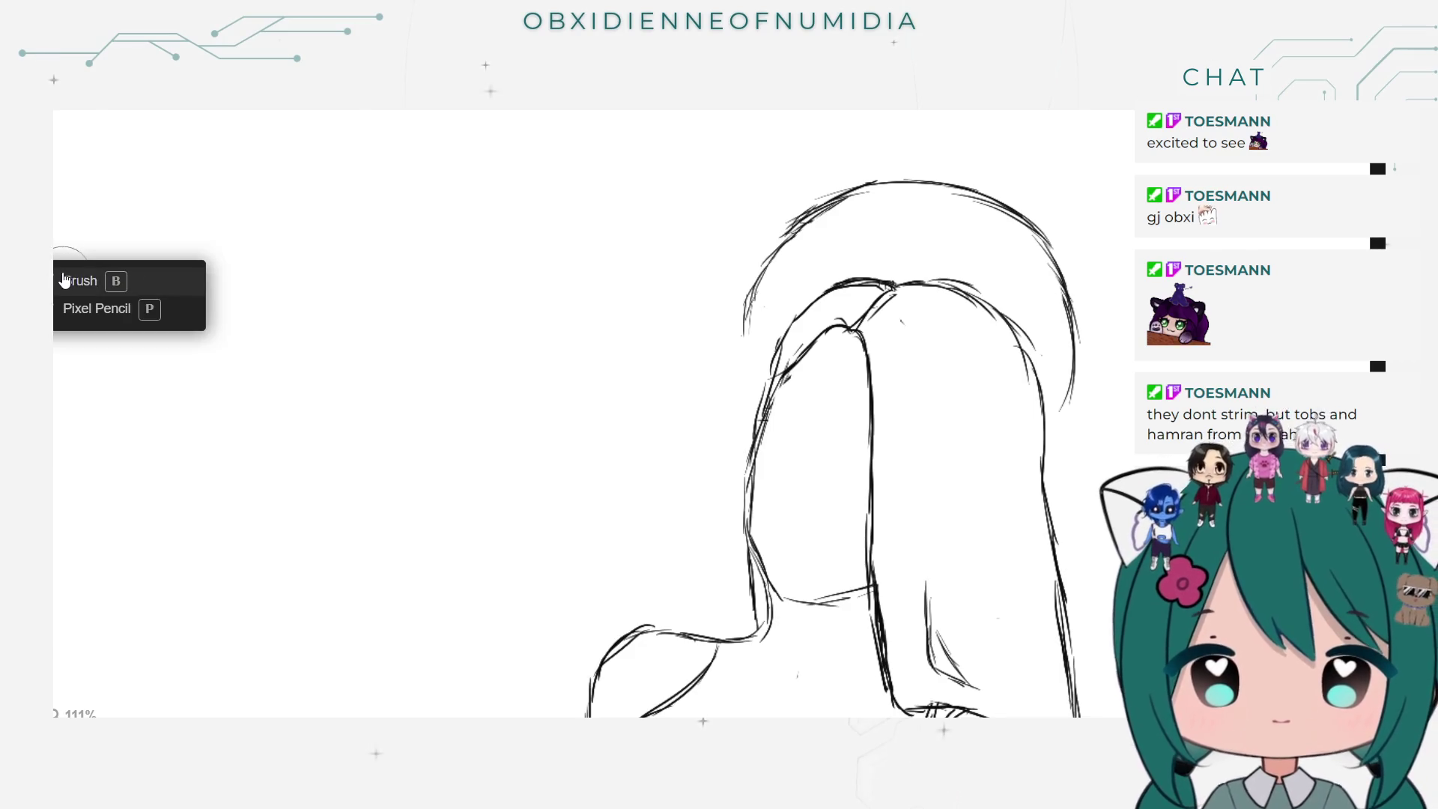
Step: Sketch small rounded buns on the right and left sides of the head
left_click(71, 273)
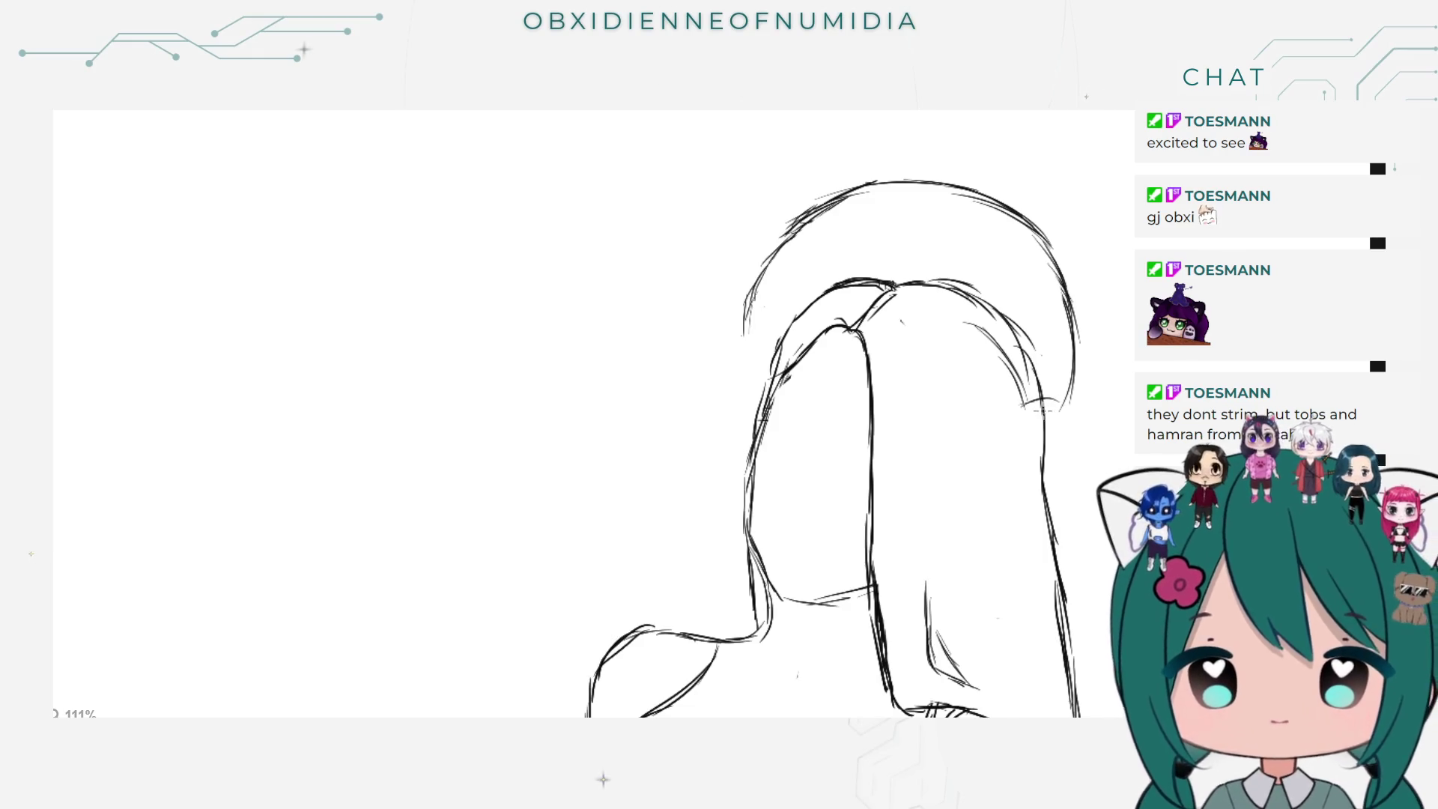
mouse_move(1064, 412)
left_mouse_down()
mouse_move(1039, 445)
mouse_move(1017, 435)
left_mouse_up()
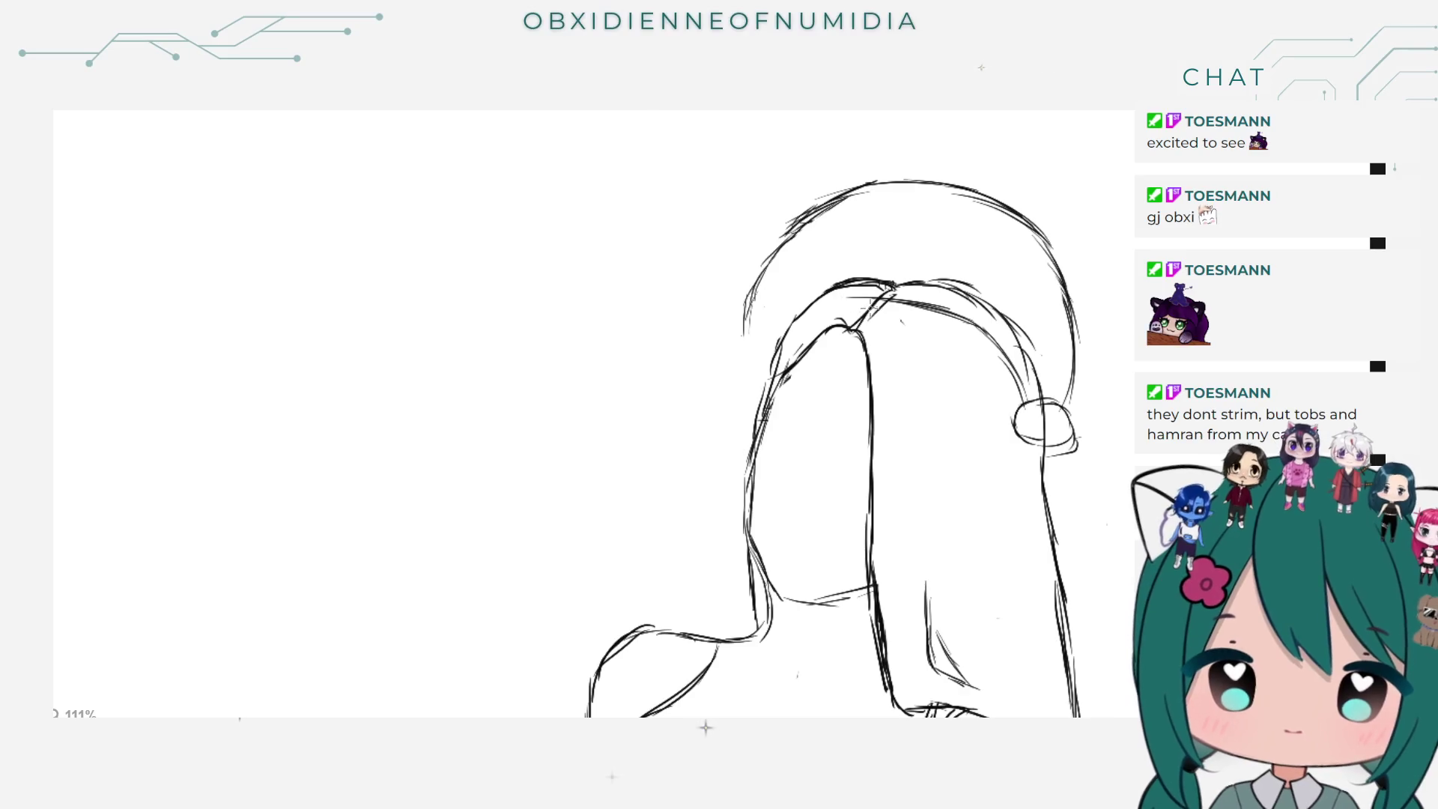
left_click_drag(902, 301, 809, 301)
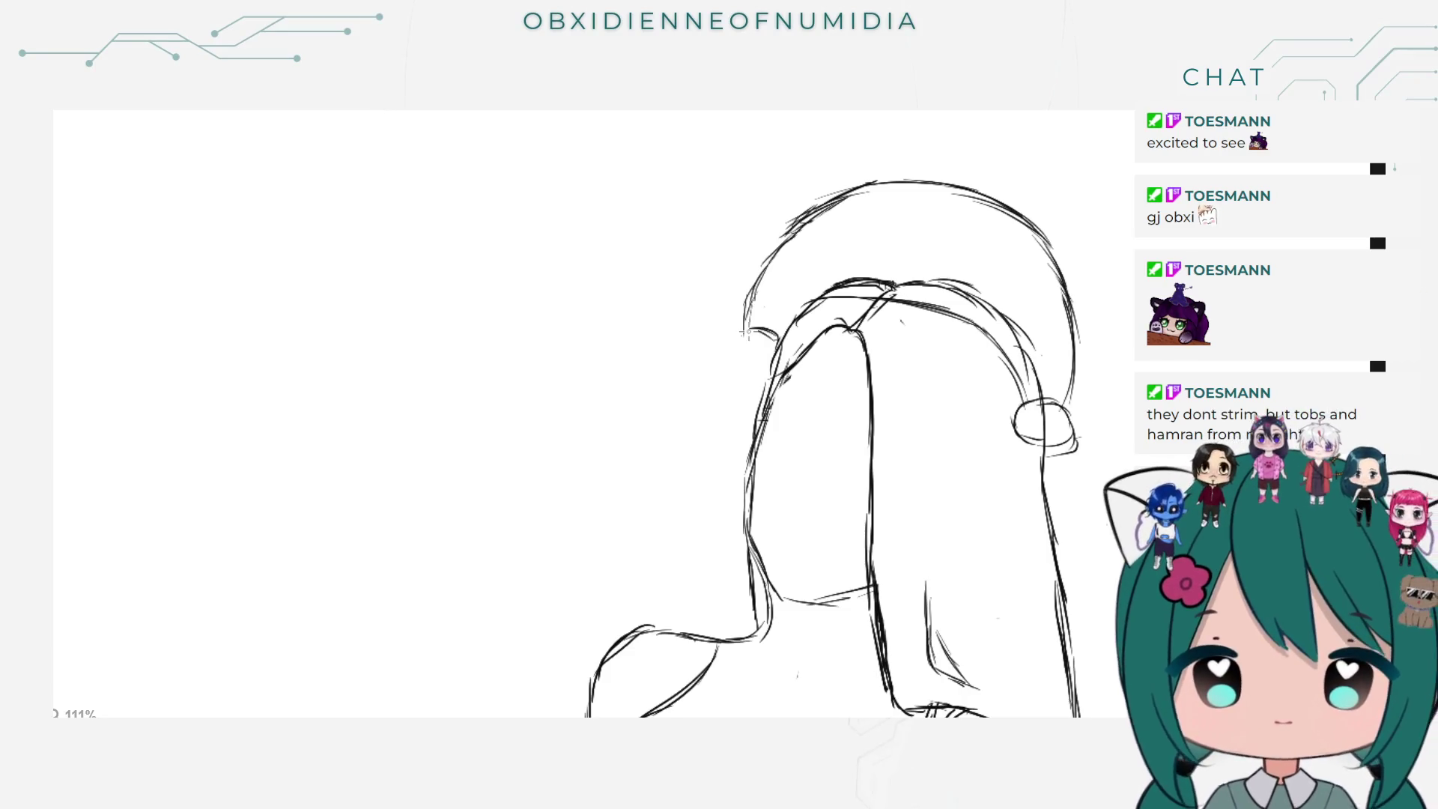
mouse_move(774, 341)
left_mouse_down()
mouse_move(741, 353)
mouse_move(777, 368)
left_mouse_up()
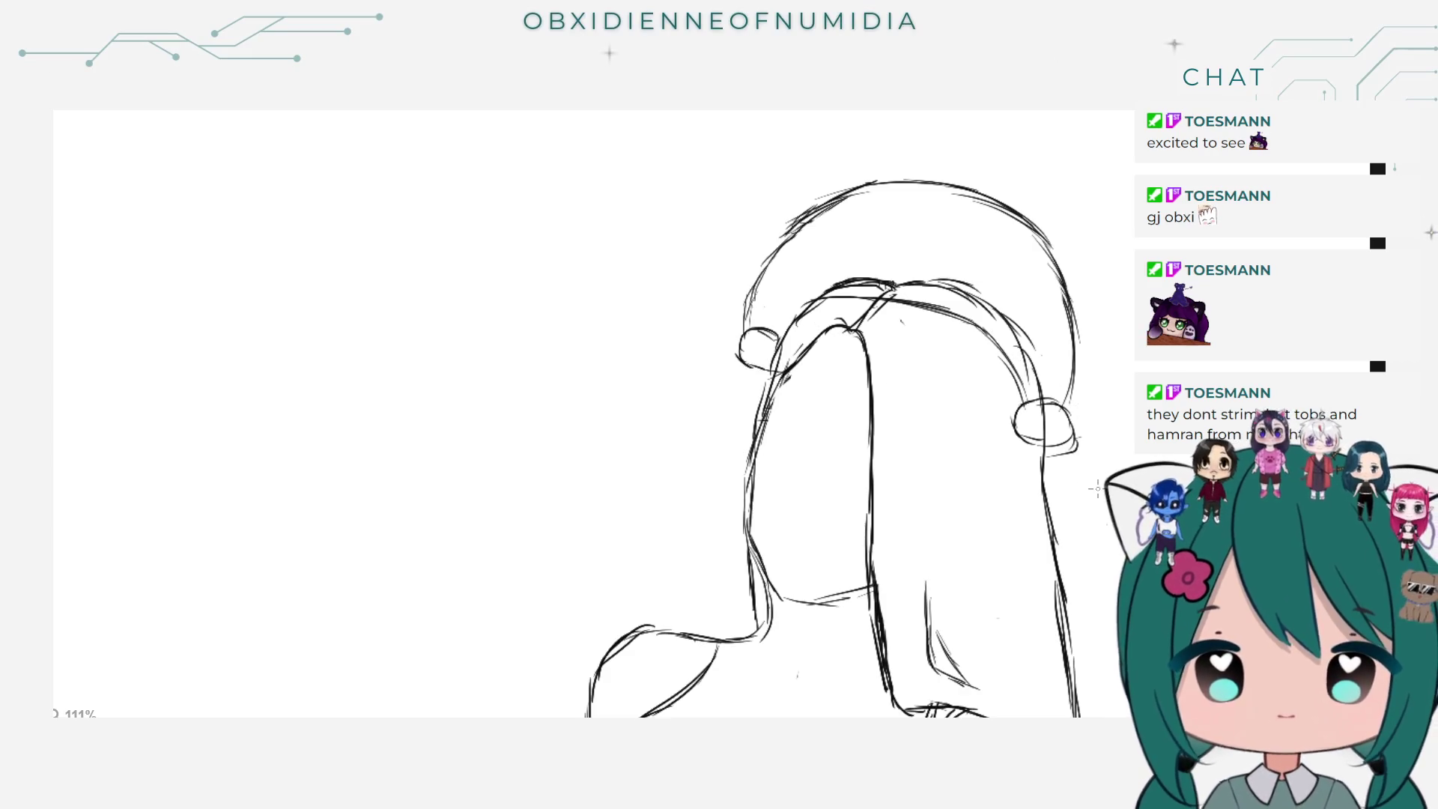
Step: Draw ribbons hanging down from both buns beside the hair, redrawing the left one
mouse_move(1067, 449)
left_mouse_down()
mouse_move(1096, 508)
mouse_move(1039, 546)
mouse_move(1041, 531)
mouse_move(1038, 547)
left_mouse_up()
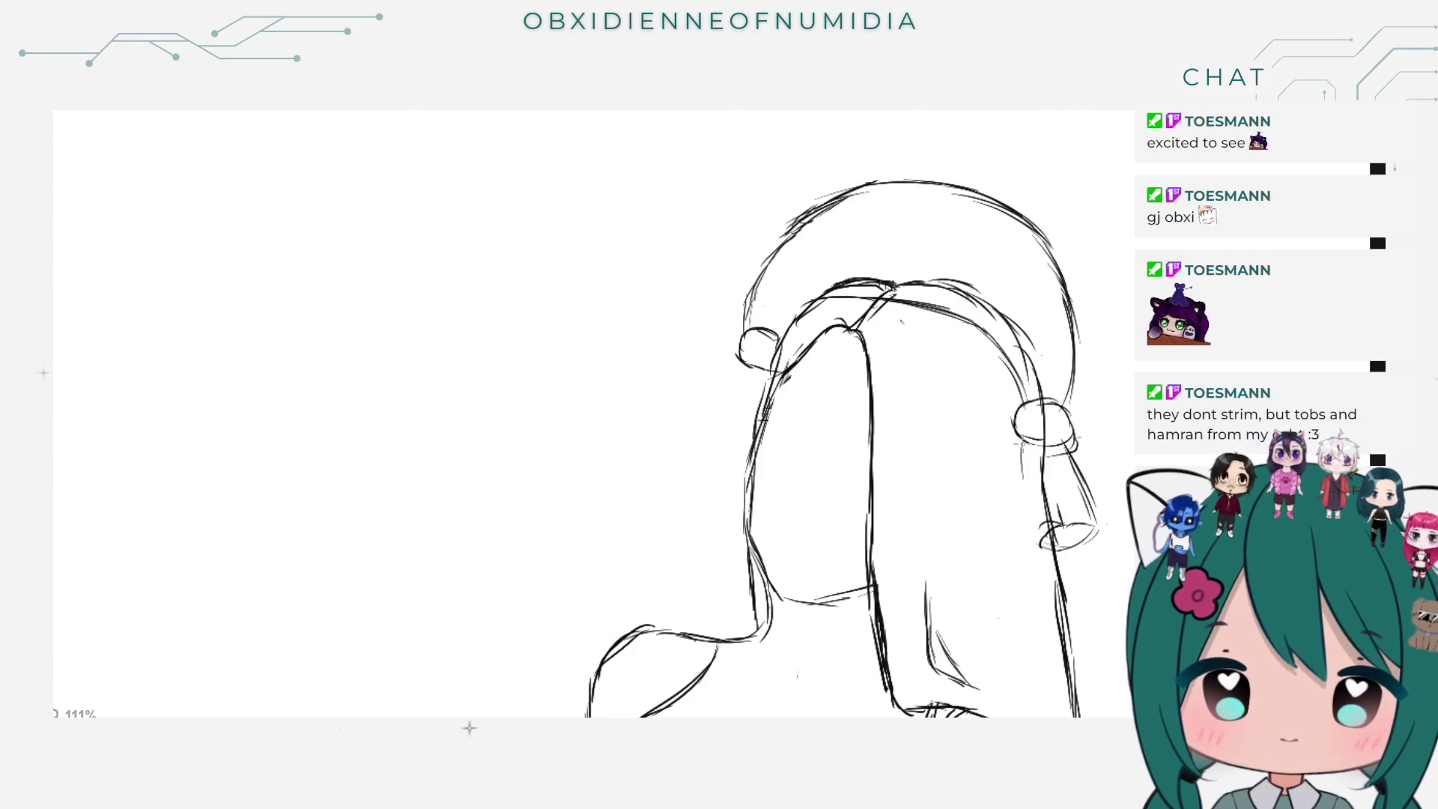
left_click_drag(1021, 444, 1029, 550)
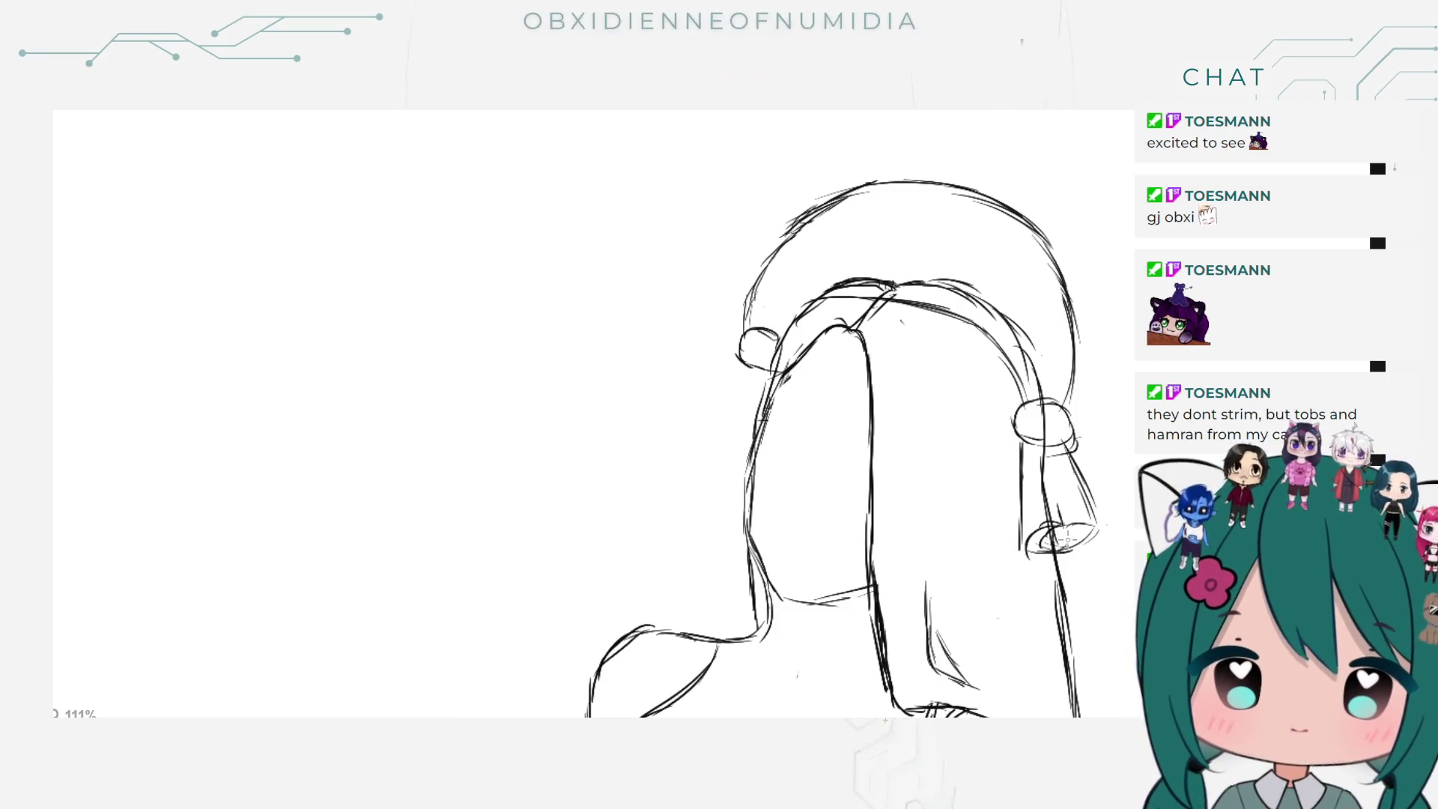
mouse_move(744, 382)
left_mouse_down()
mouse_move(715, 441)
mouse_move(758, 458)
left_mouse_up()
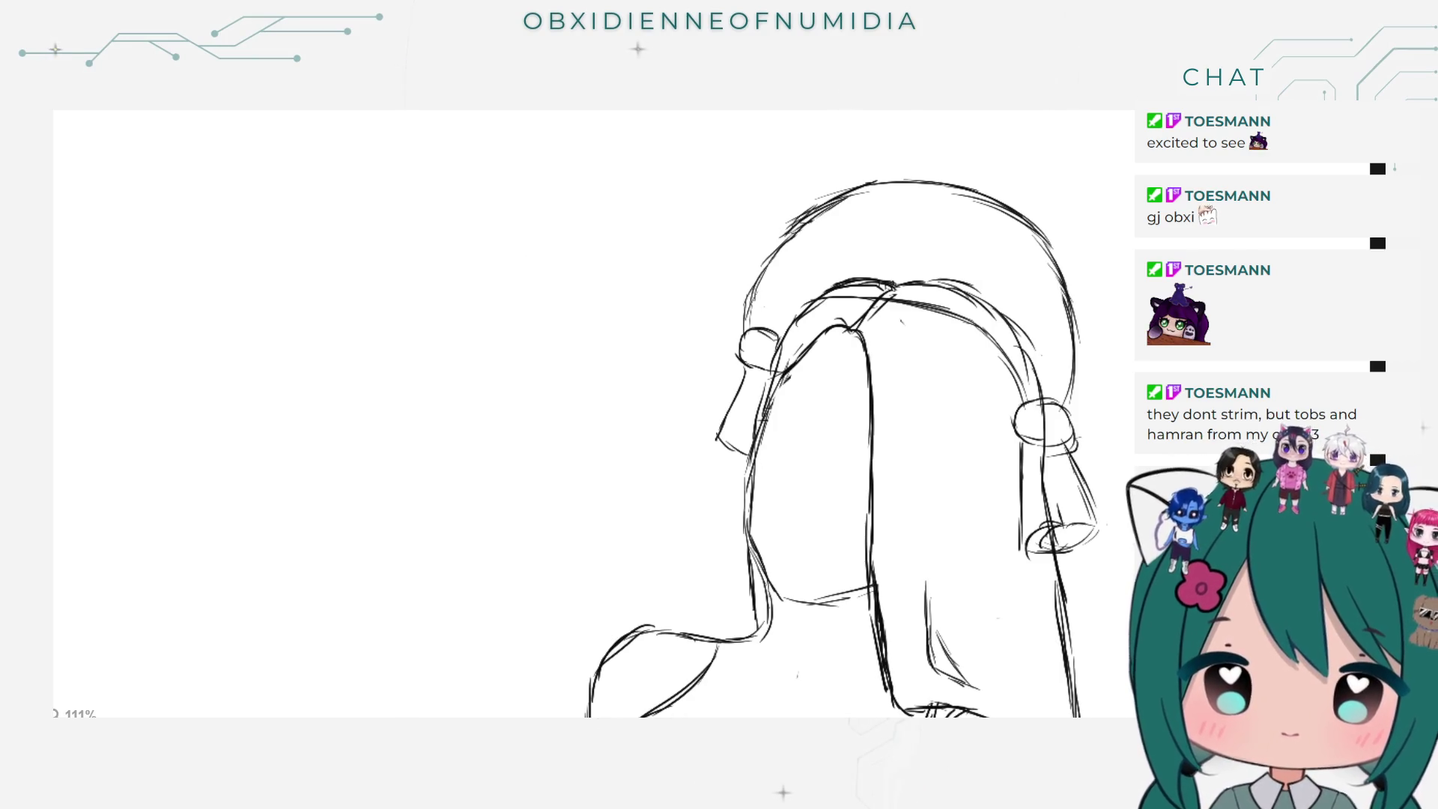
key("ctrl+w")
key("ctrl+w")
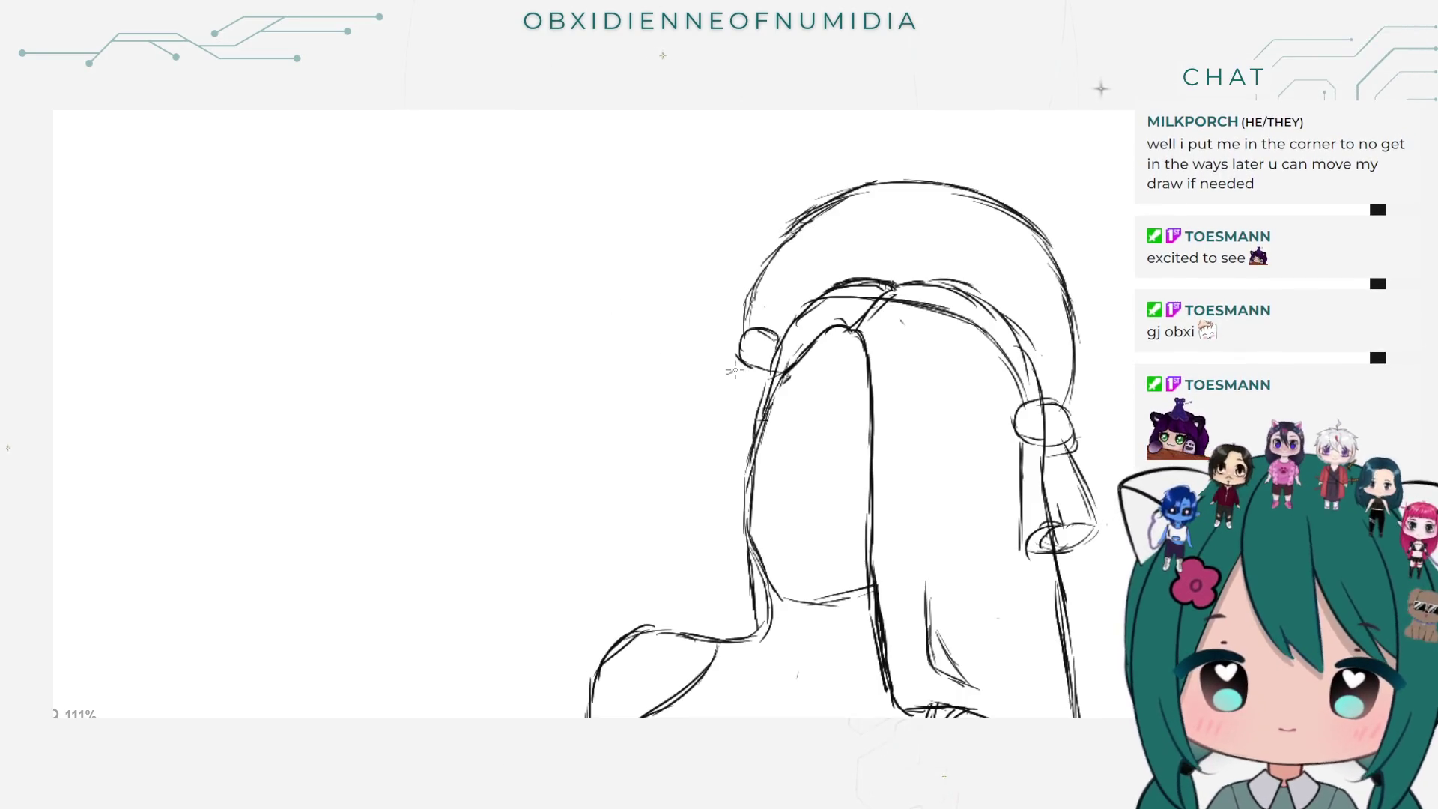
mouse_move(753, 364)
left_mouse_down()
mouse_move(717, 428)
mouse_move(747, 460)
left_mouse_up()
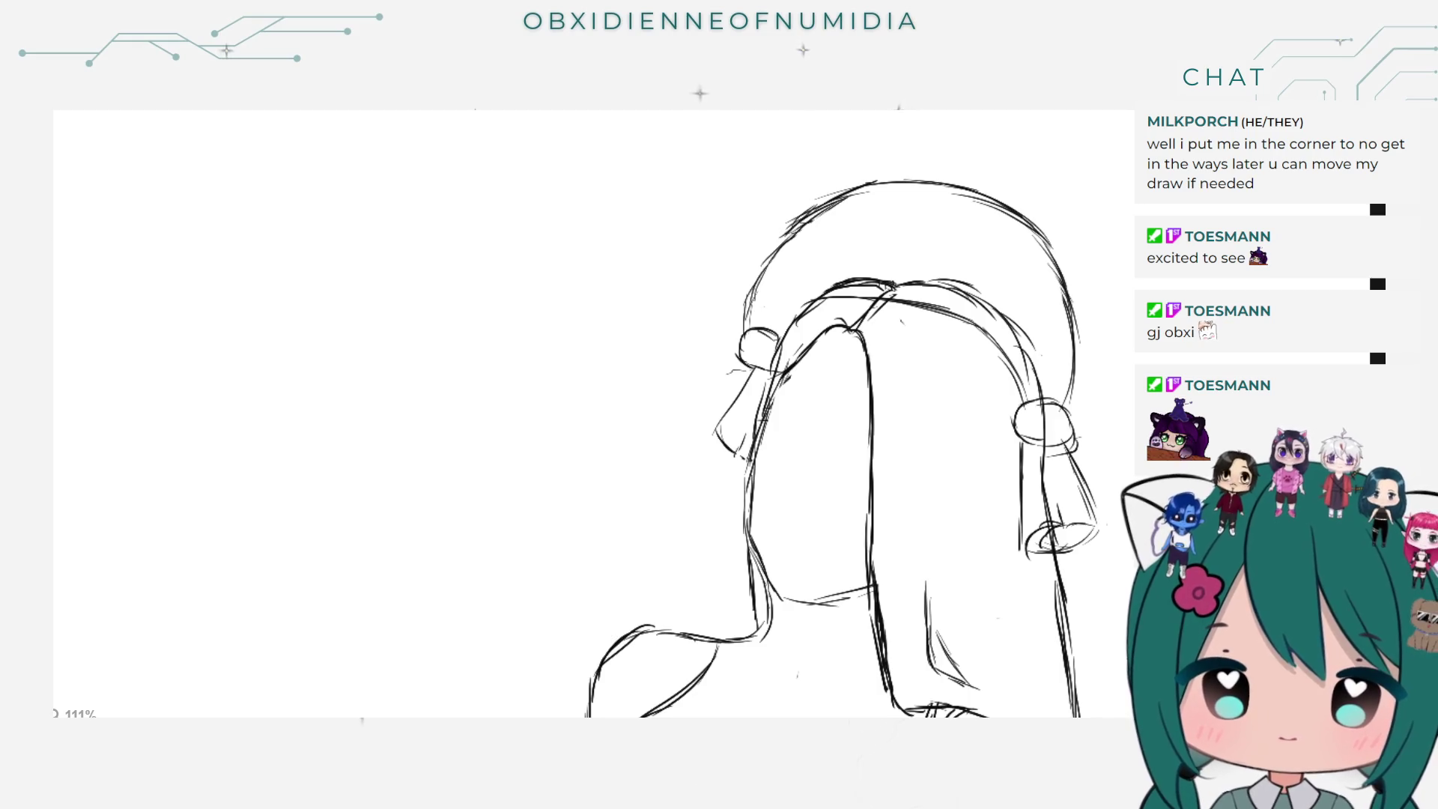
scroll(109, 206, "down", 3)
scroll(594, 238, "down", 3)
scroll(395, 322, "up", 3)
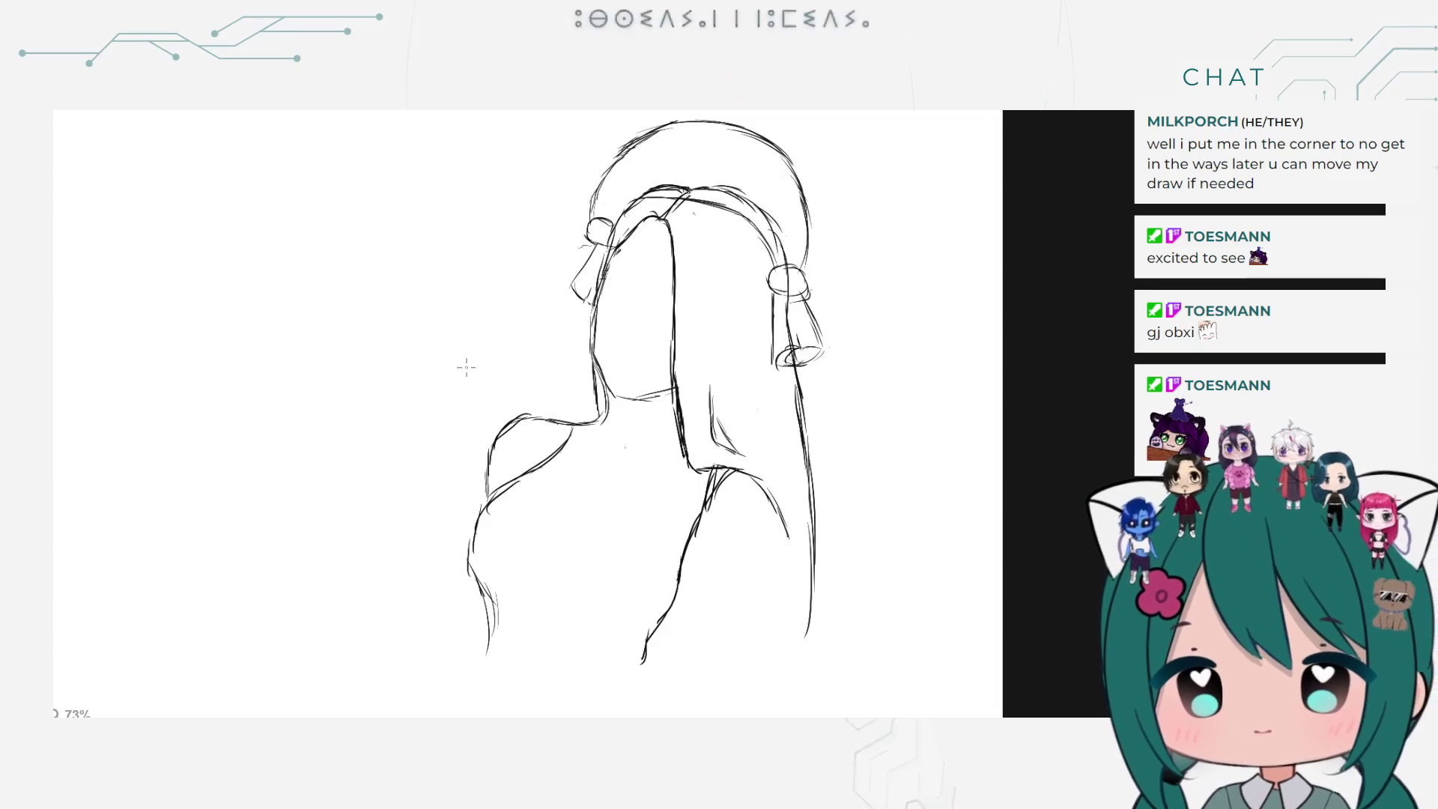
scroll(562, 202, "down", 2)
scroll(575, 173, "up", 1)
scroll(576, 170, "up", 1)
scroll(577, 168, "down", 1)
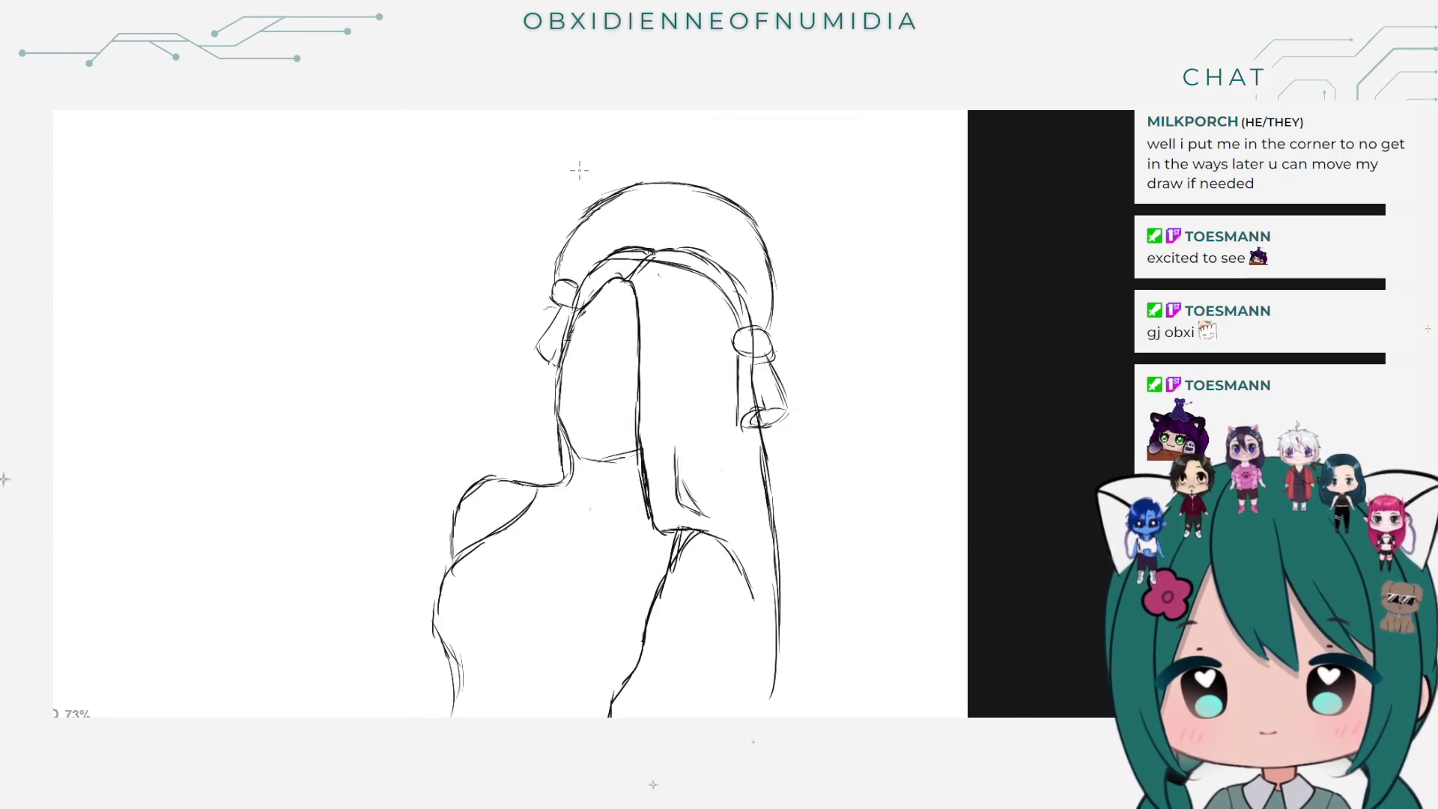
scroll(433, 310, "down", 1)
scroll(434, 307, "up", 1)
scroll(435, 308, "down", 1)
scroll(434, 308, "up", 1)
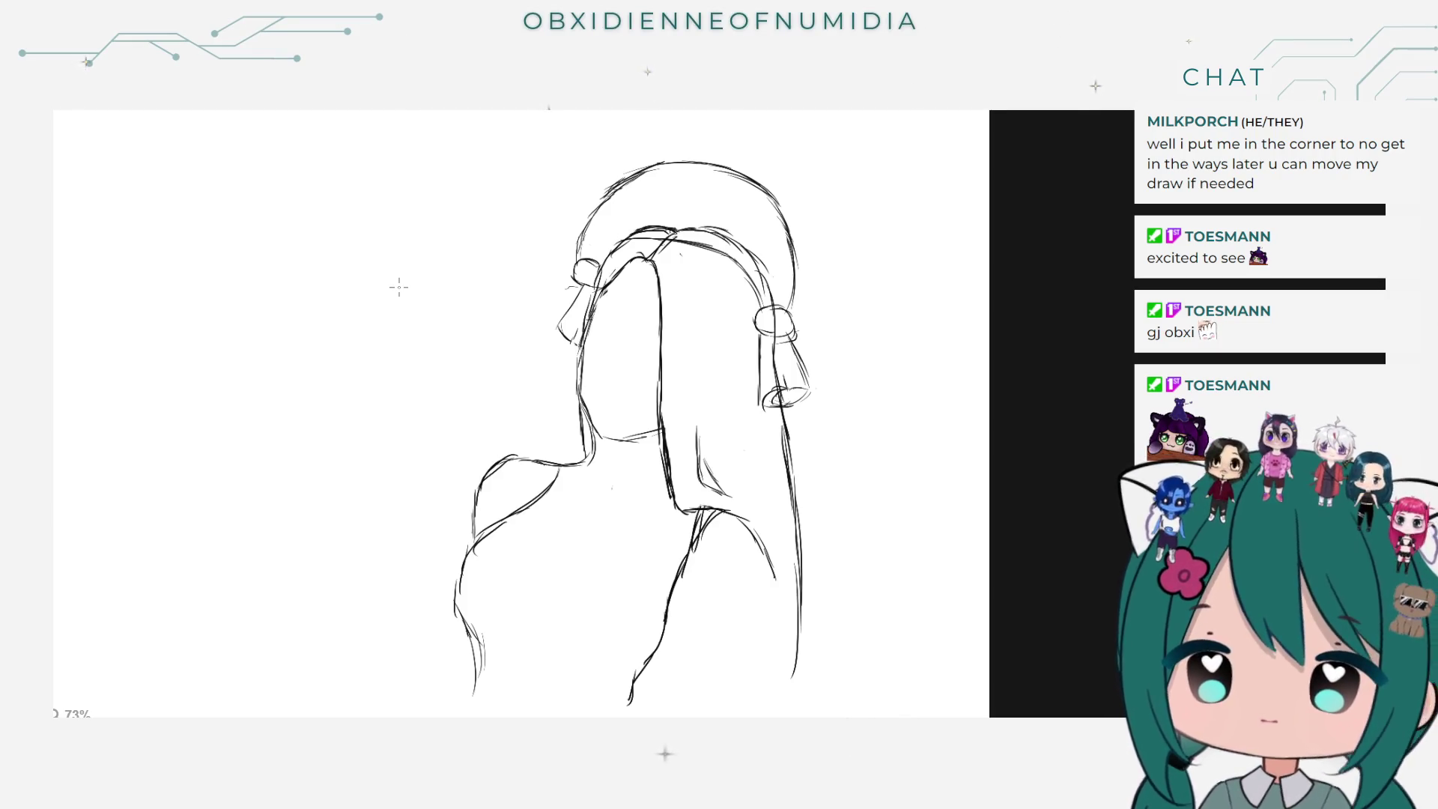
scroll(359, 305, "down", 2)
scroll(318, 324, "down", 2)
scroll(257, 337, "down", 1)
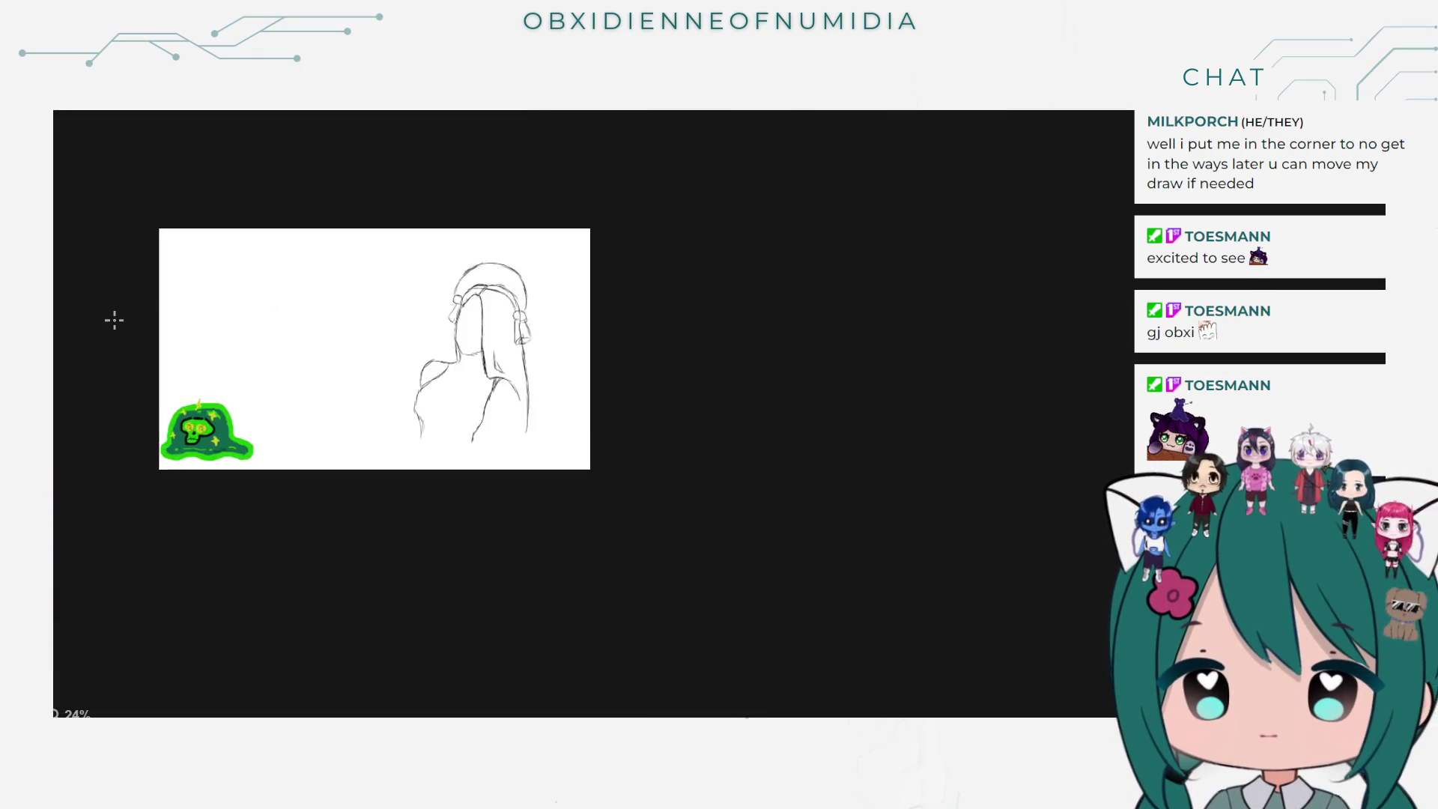
Step: Check the tool options panel, then dismiss it to resume drawing with the pencil
scroll(114, 320, "up", 4)
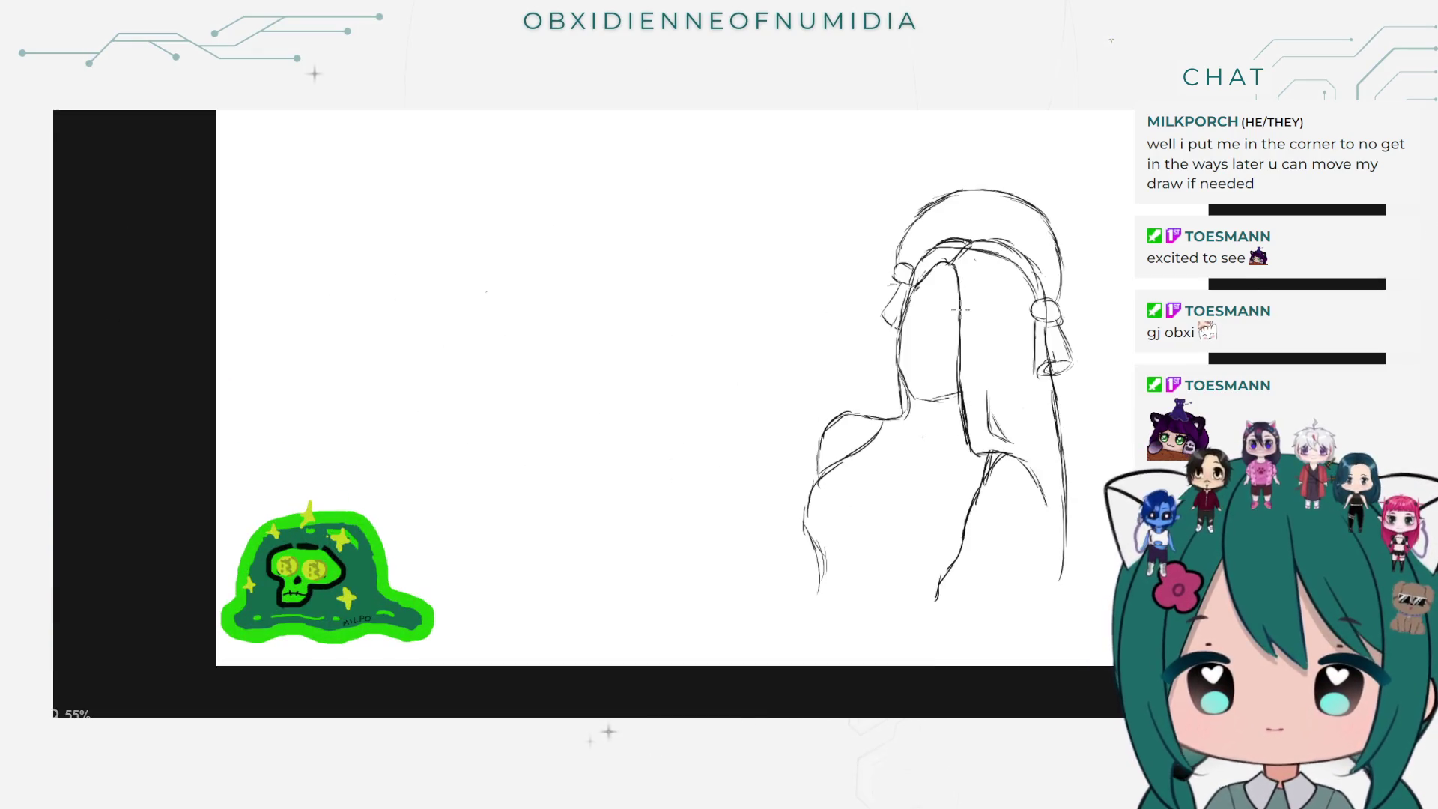
mouse_move(1374, 206)
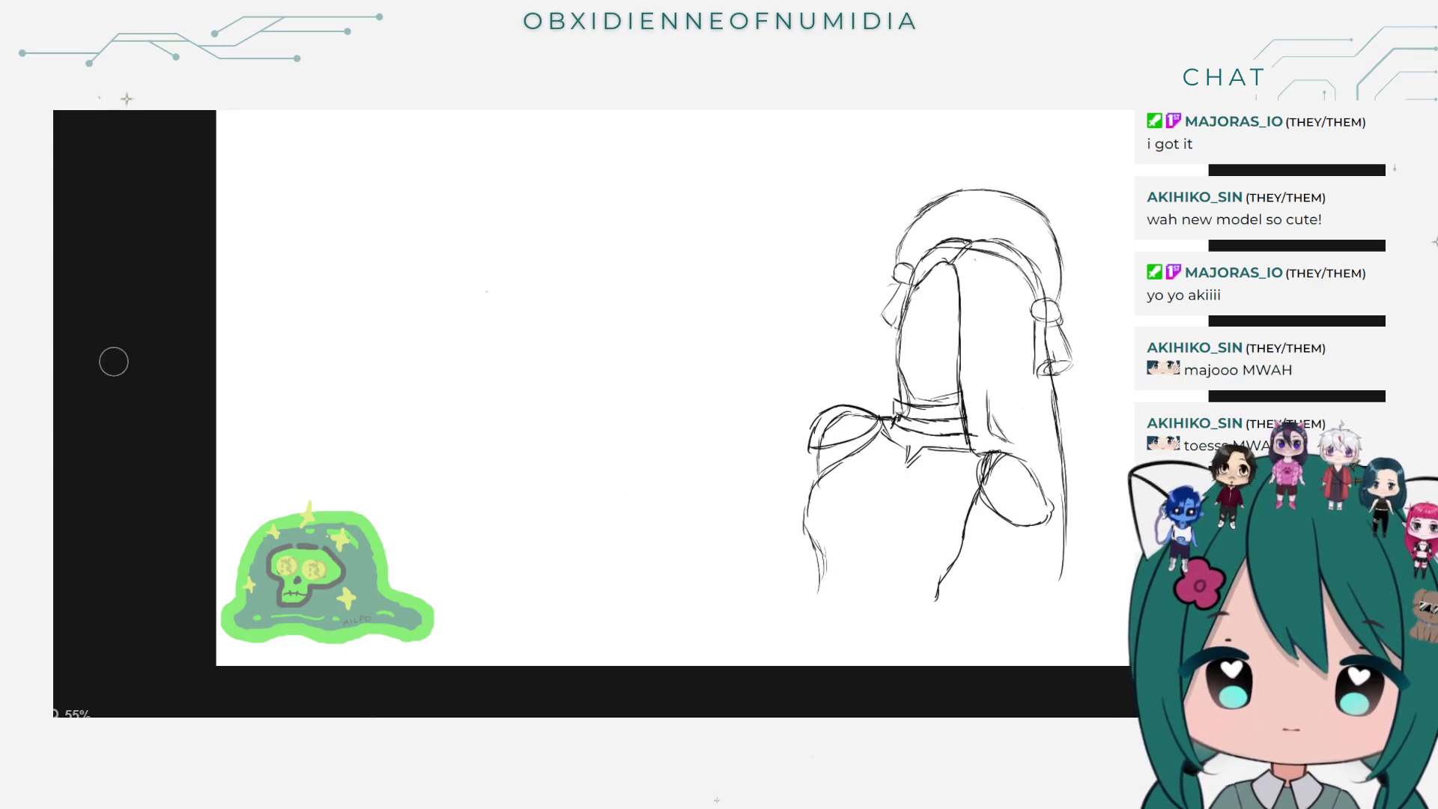
left_click(65, 276)
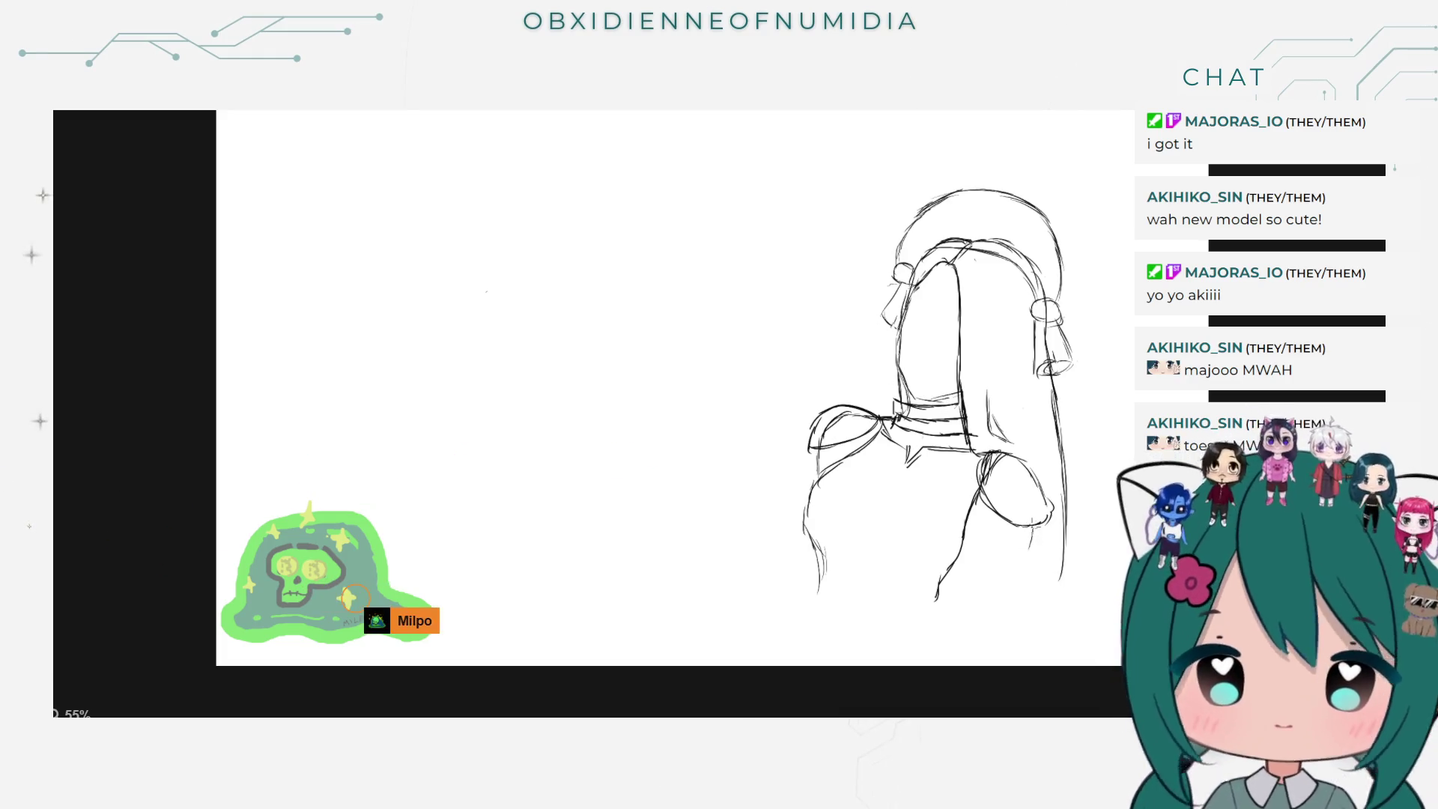
Step: Redraw the line at the sketch's lower right after undoing a stray stroke
left_click_drag(1011, 581, 975, 614)
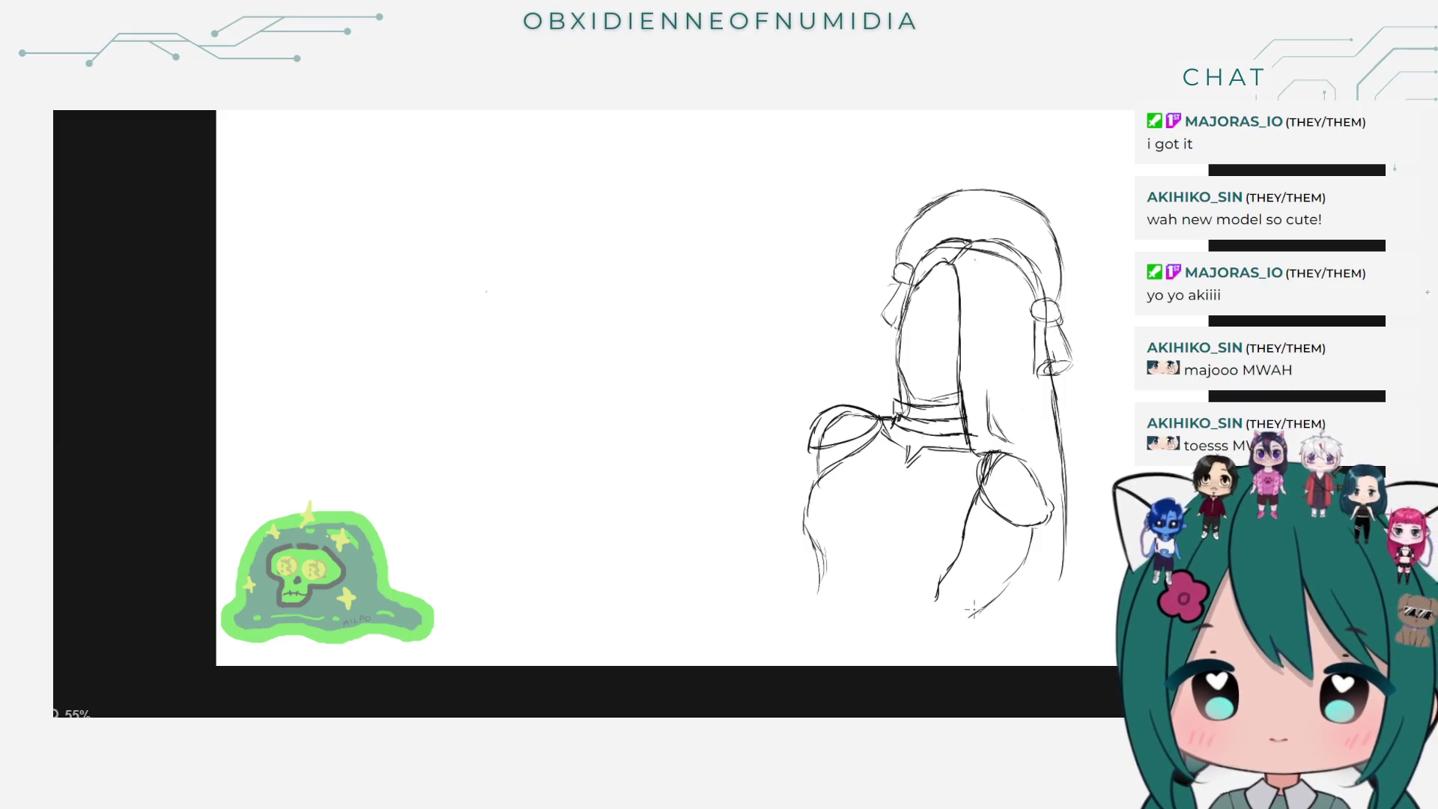
key("ctrl+z")
key("ctrl+z")
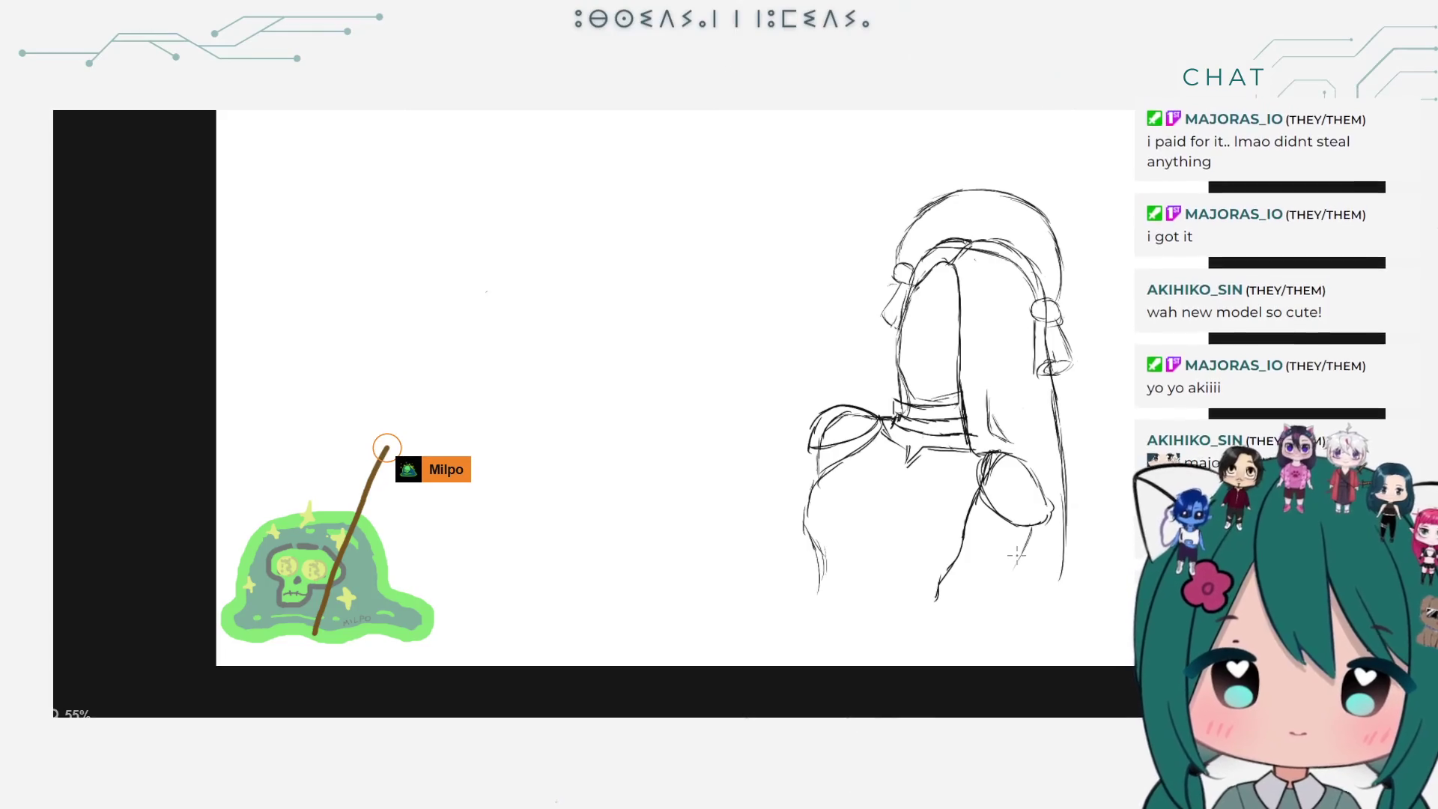
left_click_drag(1031, 528, 986, 620)
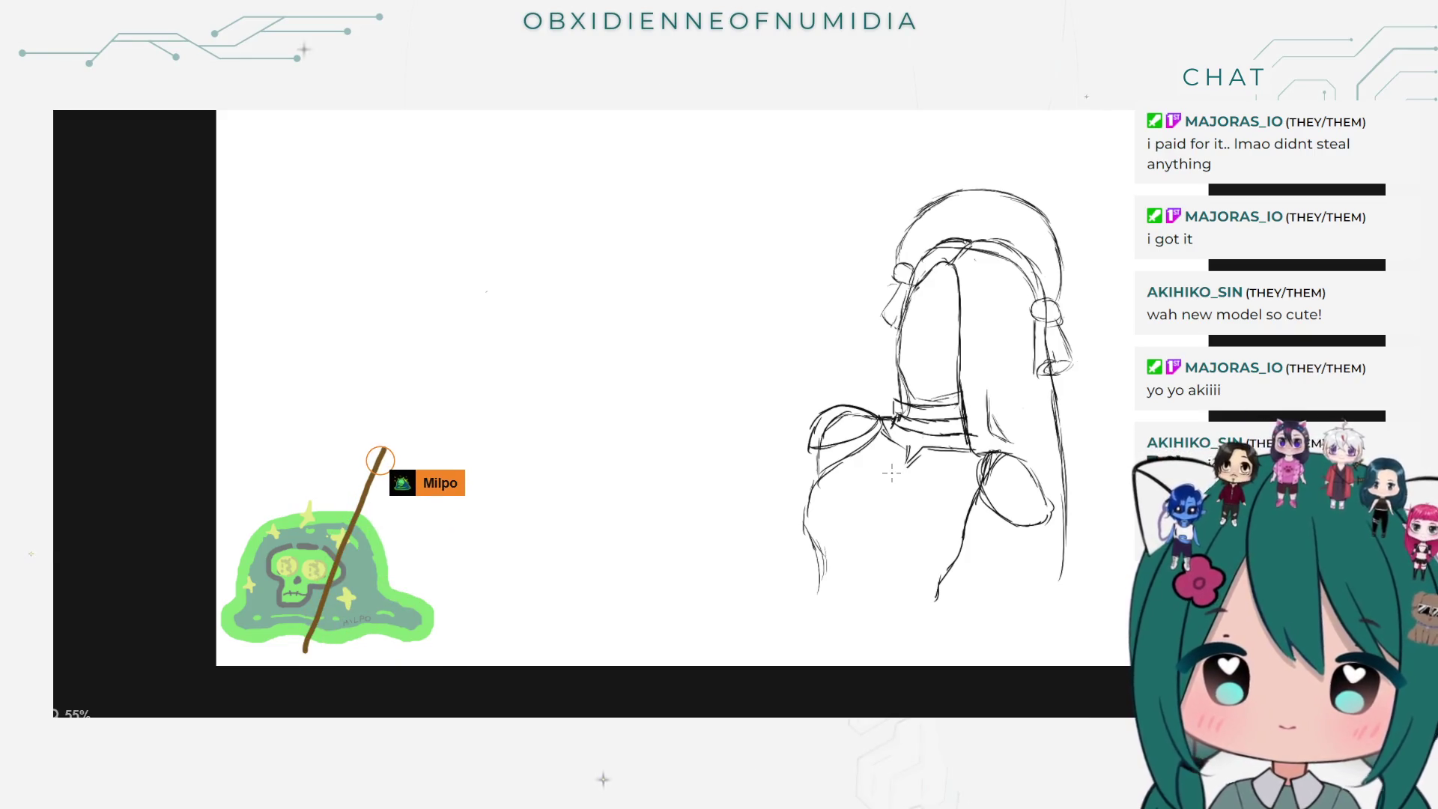
Step: Sketch the cord and round medallion under the collar, lengthen the left shoulder line, and hide the sketch layer
left_click_drag(895, 473, 909, 500)
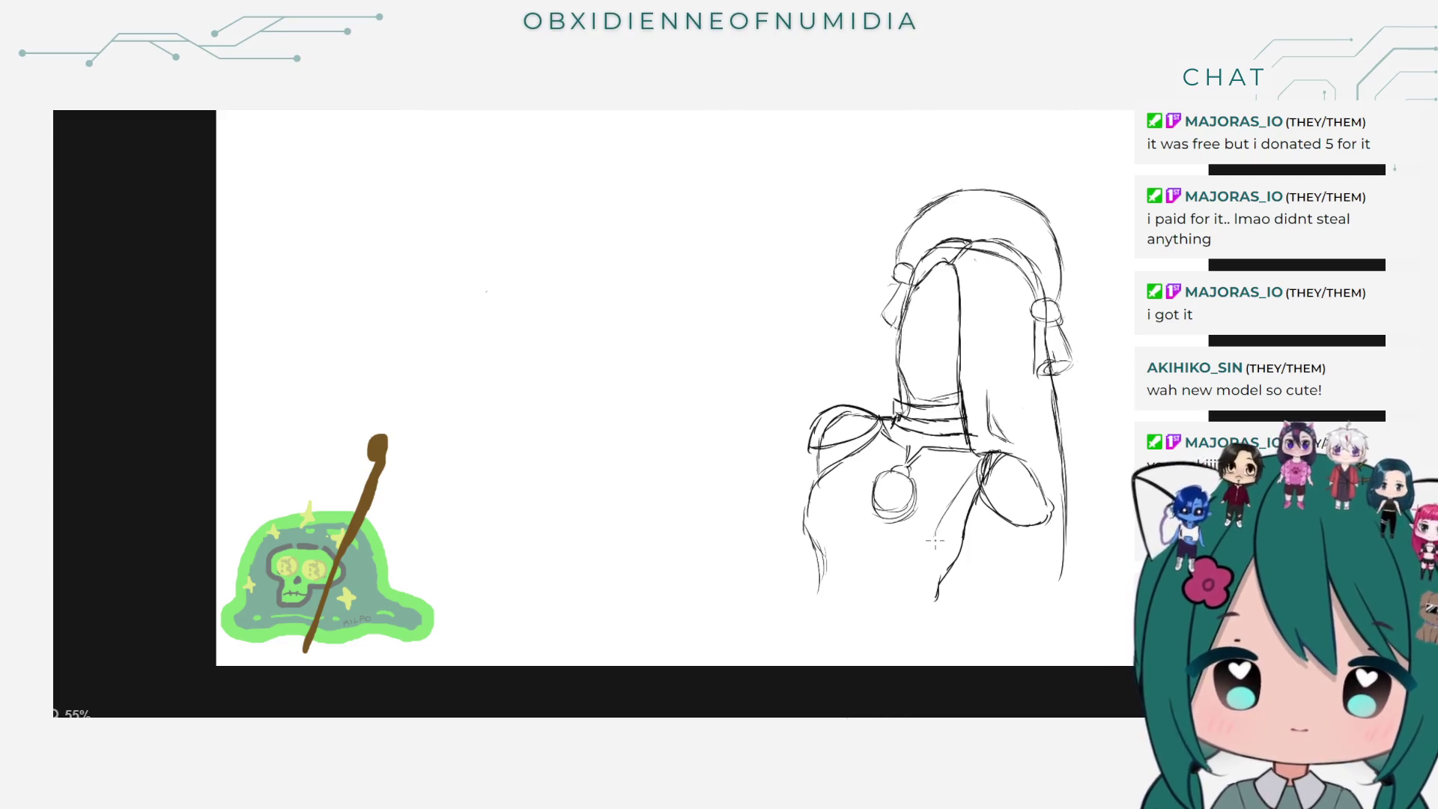
left_click_drag(928, 545, 932, 595)
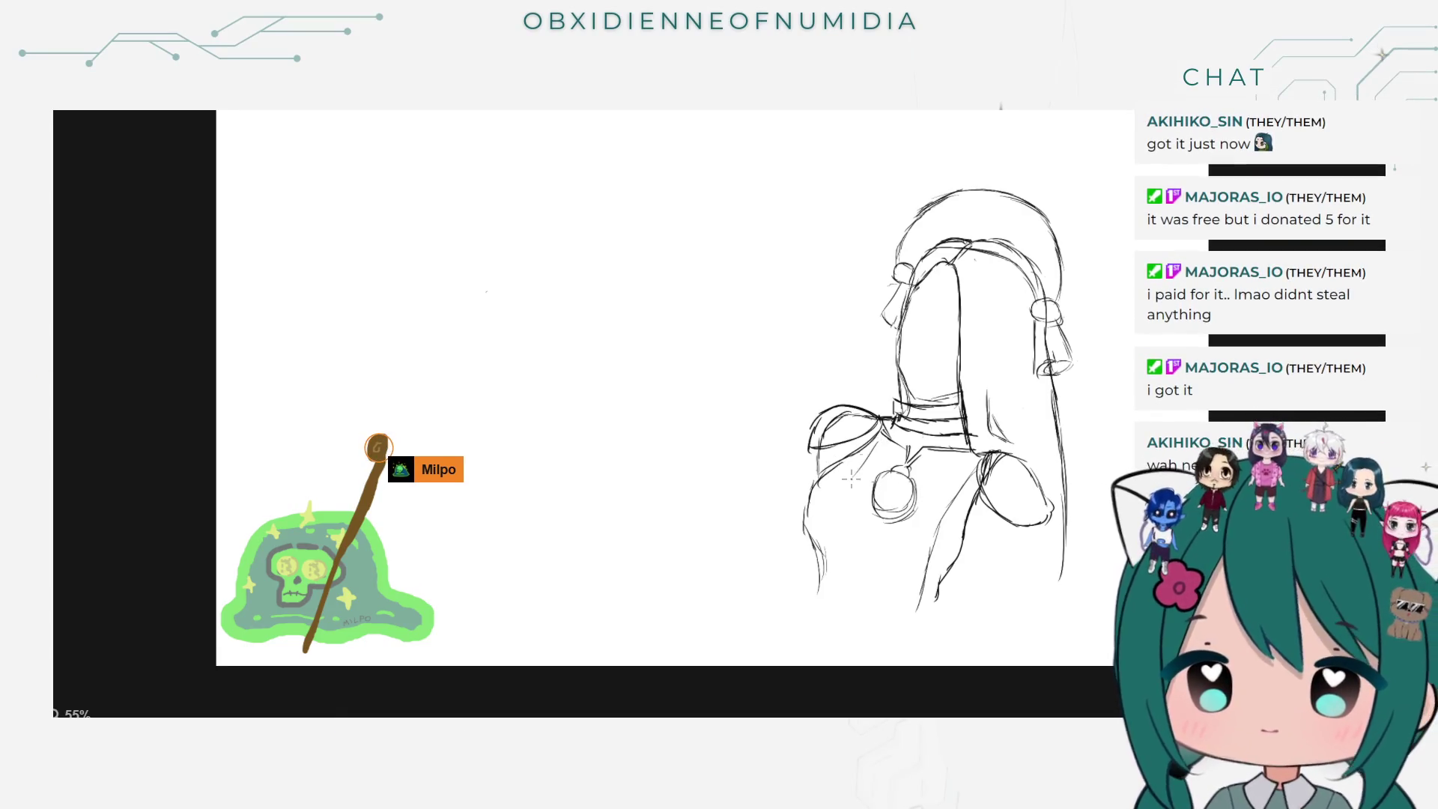
left_click_drag(834, 519, 831, 605)
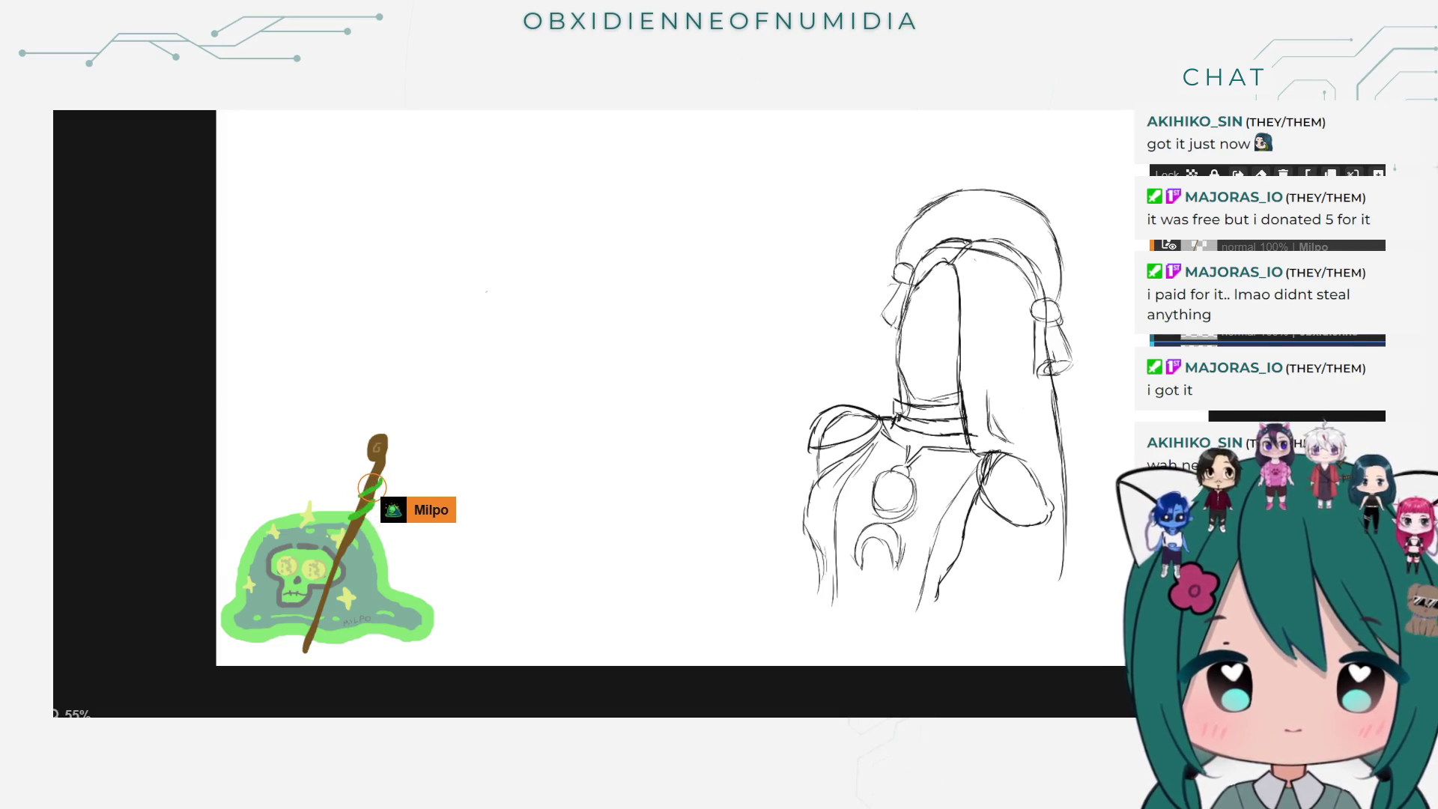
left_click(1169, 245)
Step: Show the sketch and hood outline layers again, pick the brush, and undo the teal hair stroke
left_click(1170, 245)
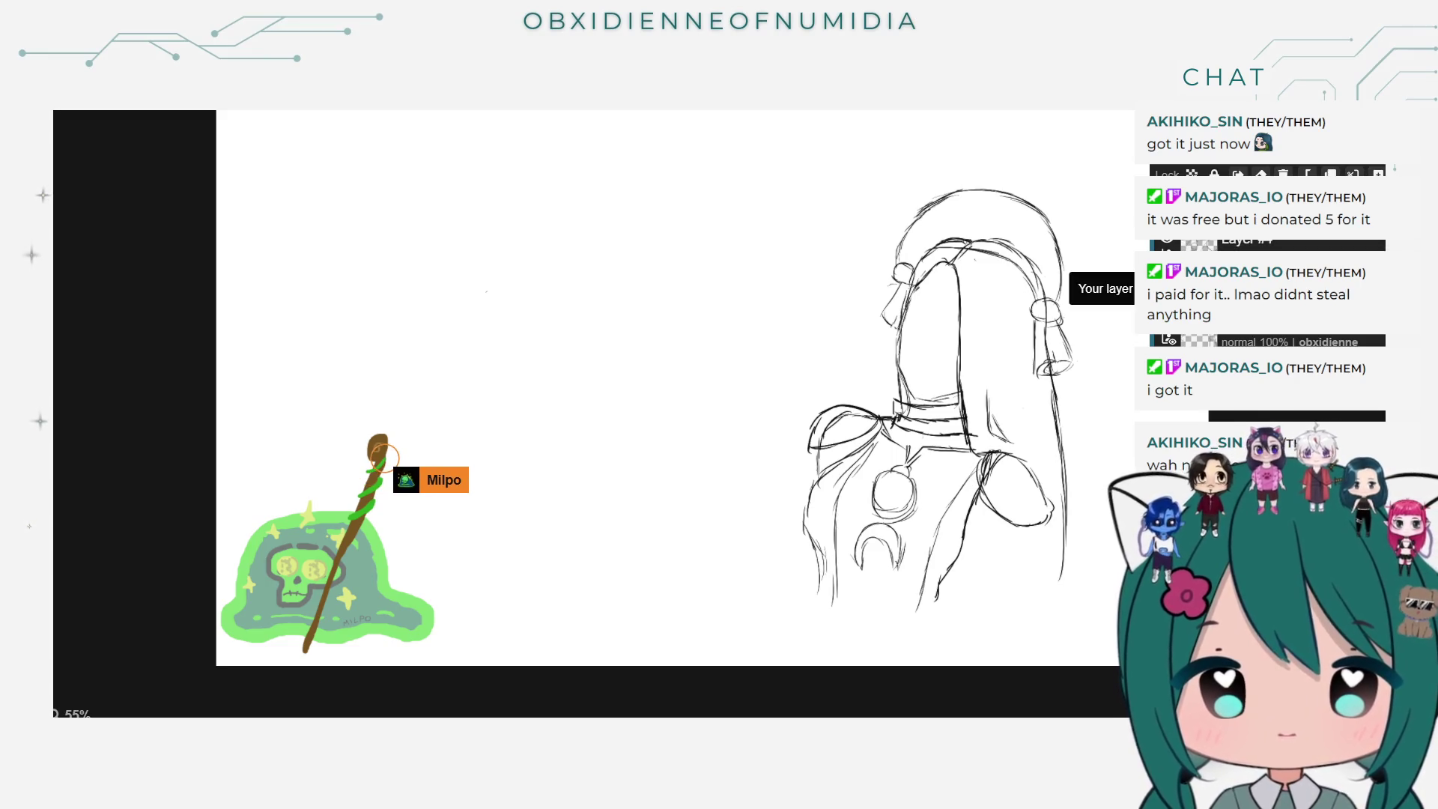
left_click(1169, 338)
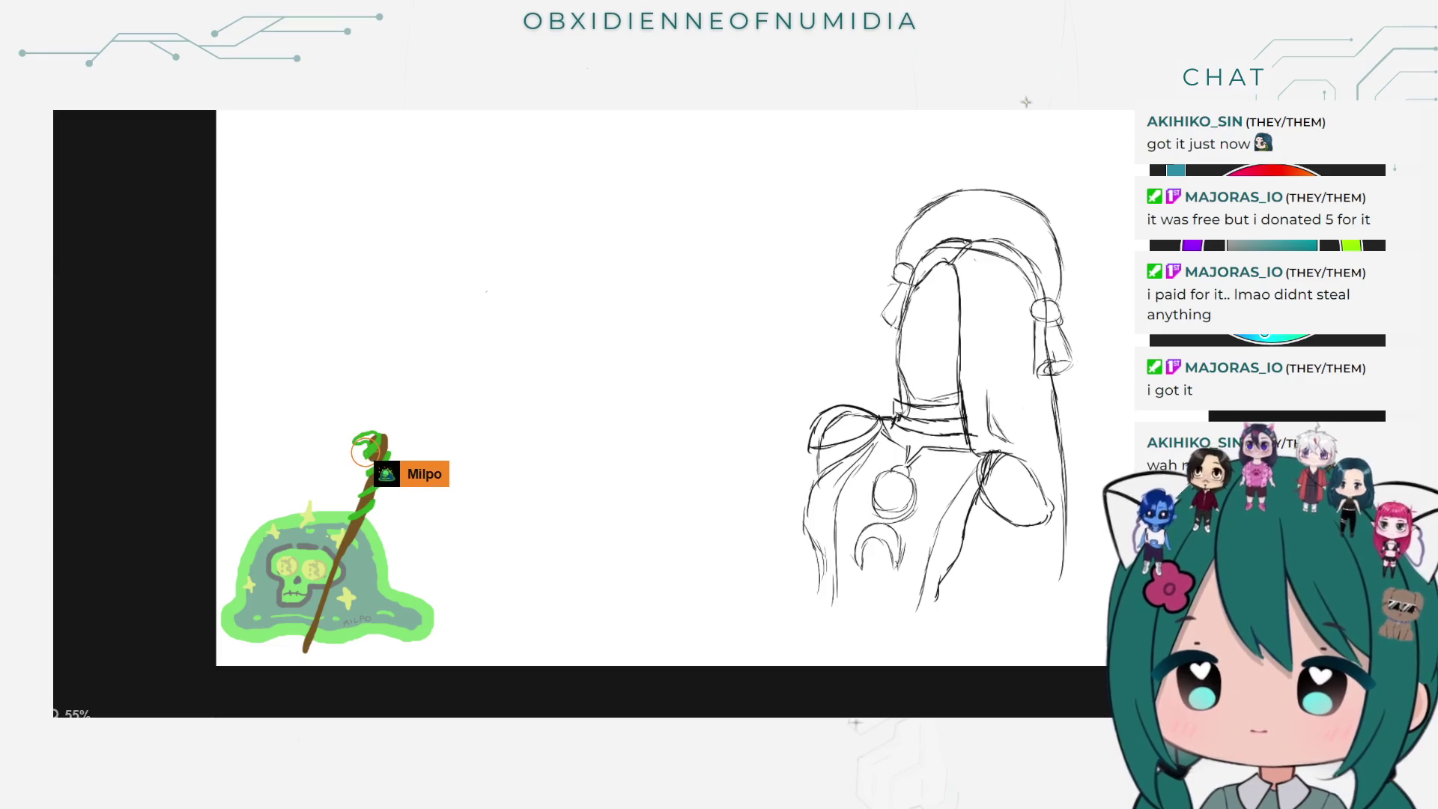
key("b")
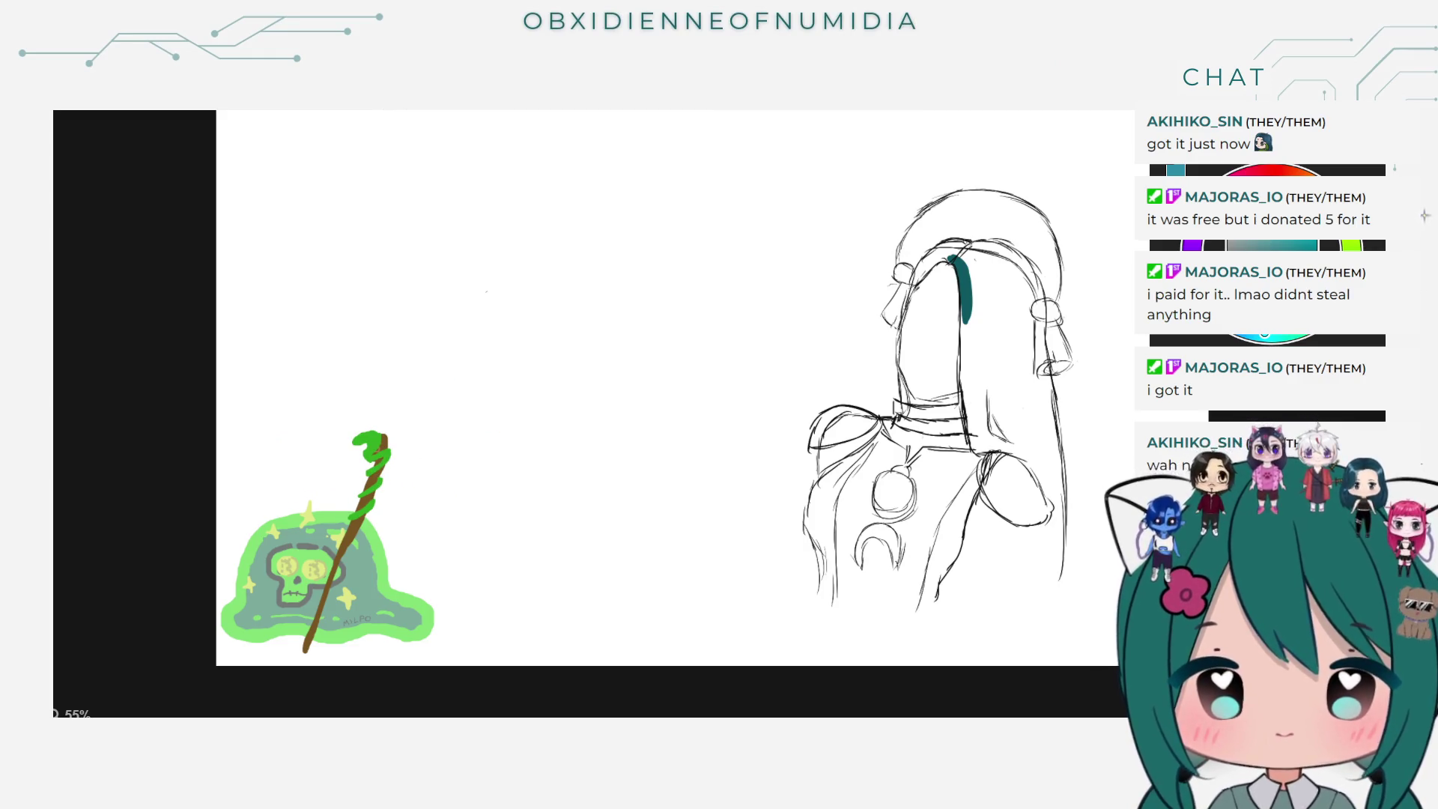
key("ctrl+z")
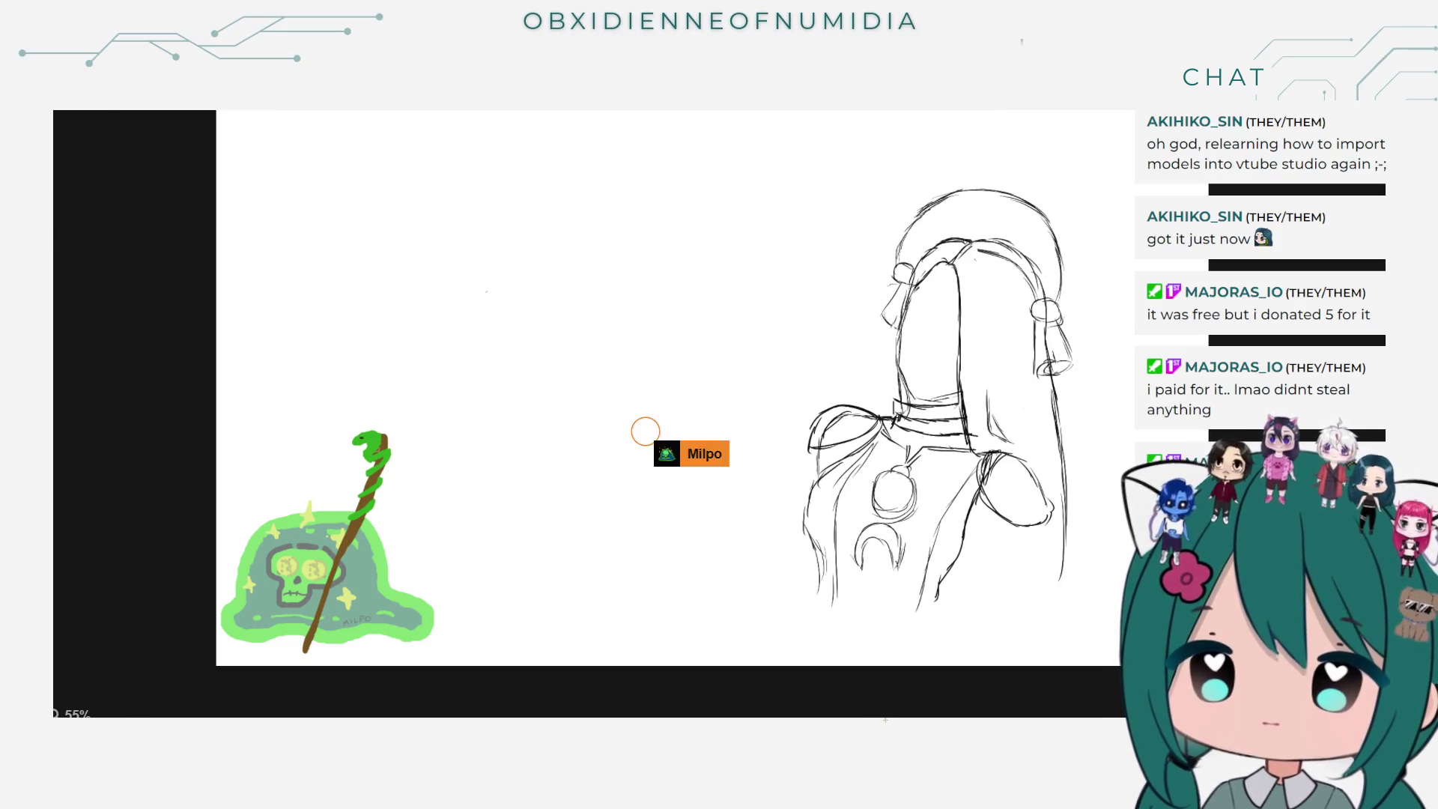
Step: Switch to the brush, paint a teal test patch on the hair, then undo it
left_click(54, 275)
left_click(57, 277)
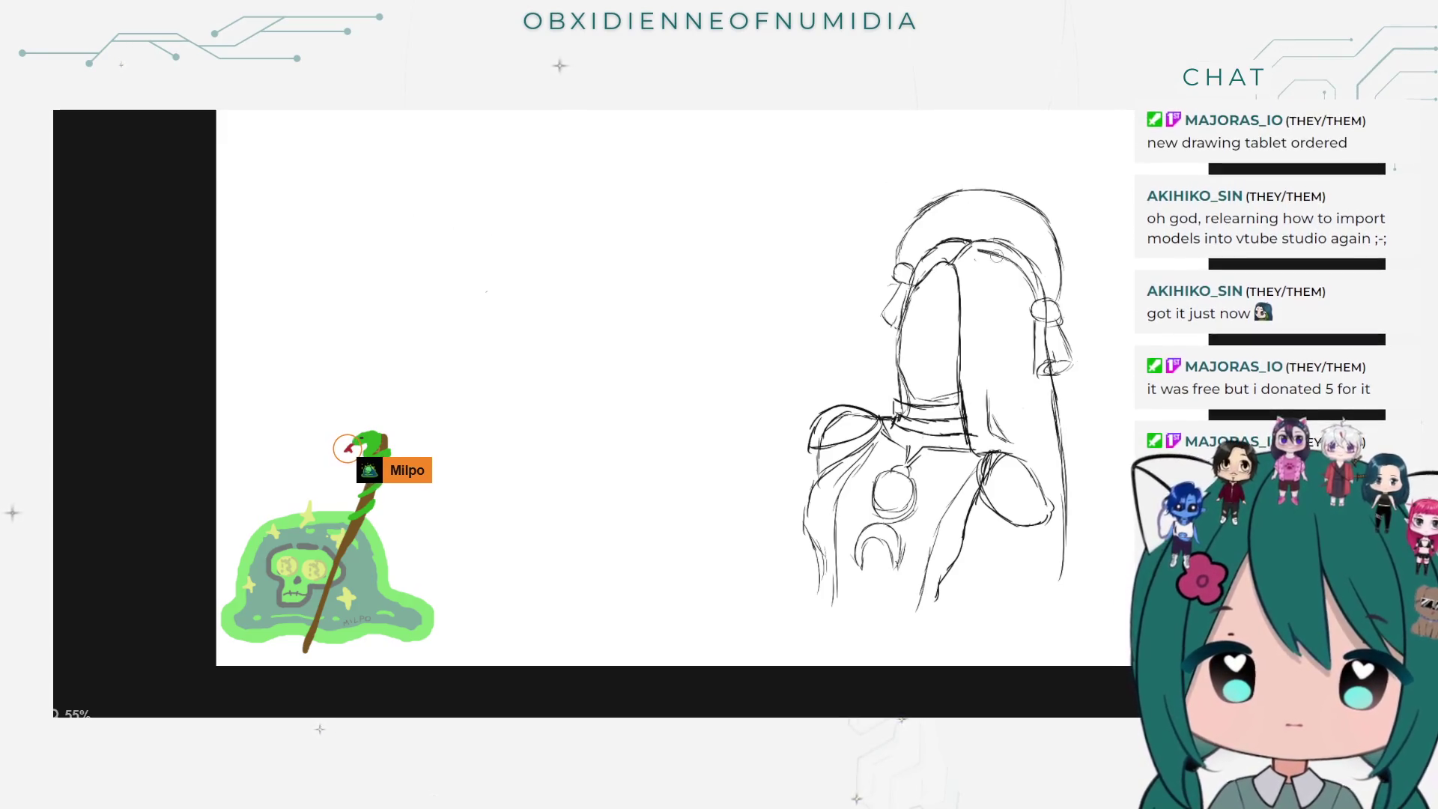
mouse_move(967, 265)
left_mouse_down()
mouse_move(975, 253)
mouse_move(1025, 279)
mouse_move(1043, 324)
left_mouse_up()
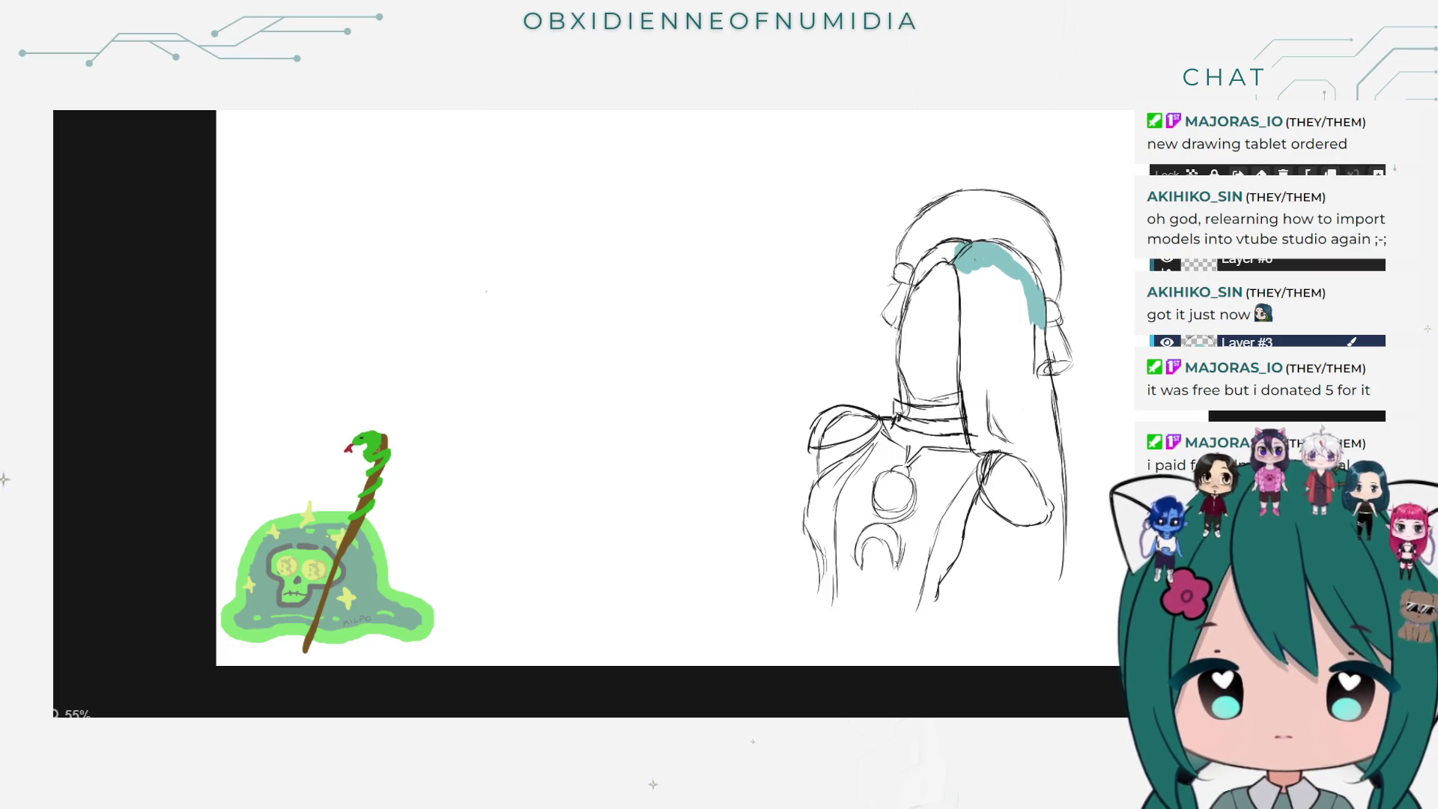
key("ctrl+z")
key("ctrl+y")
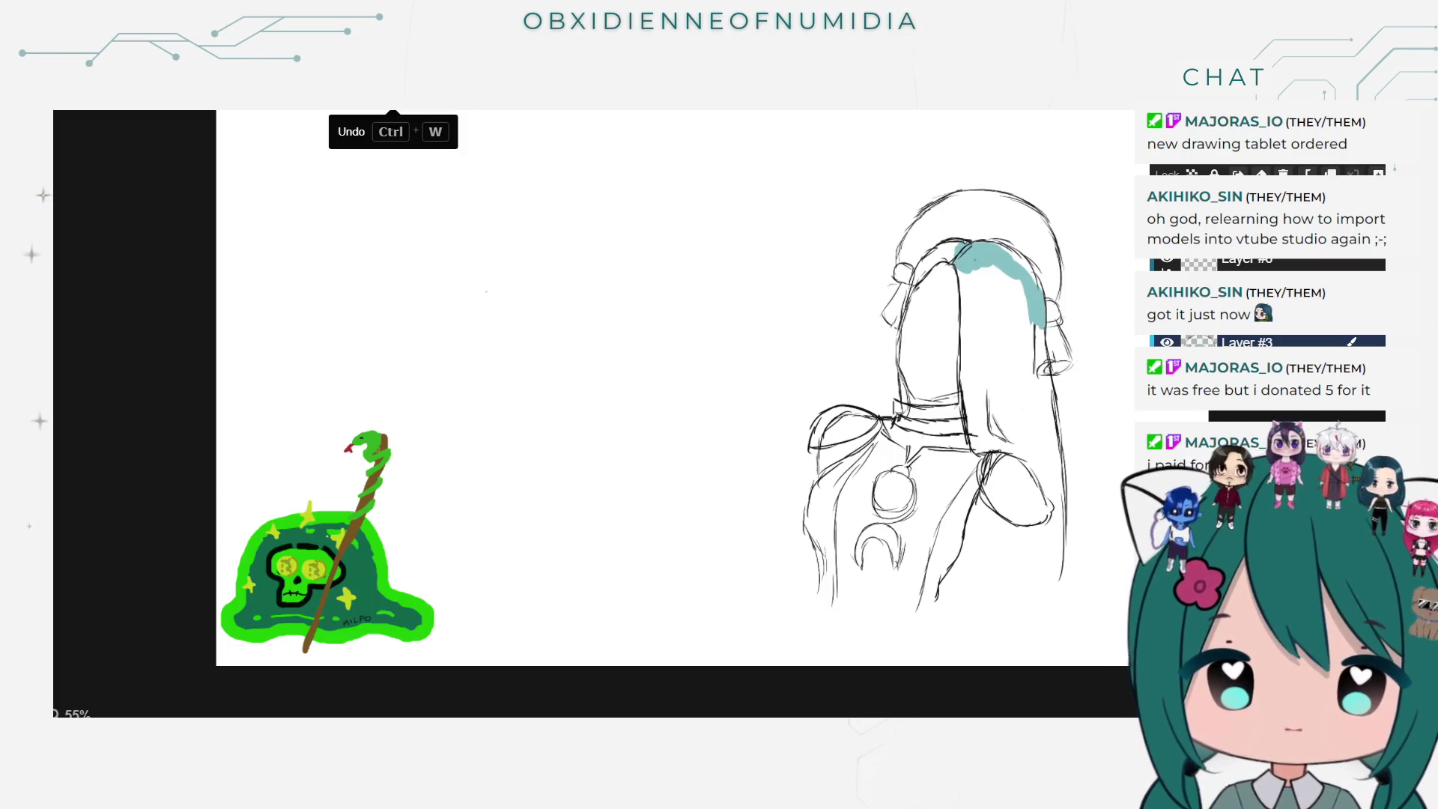
key("ctrl+z")
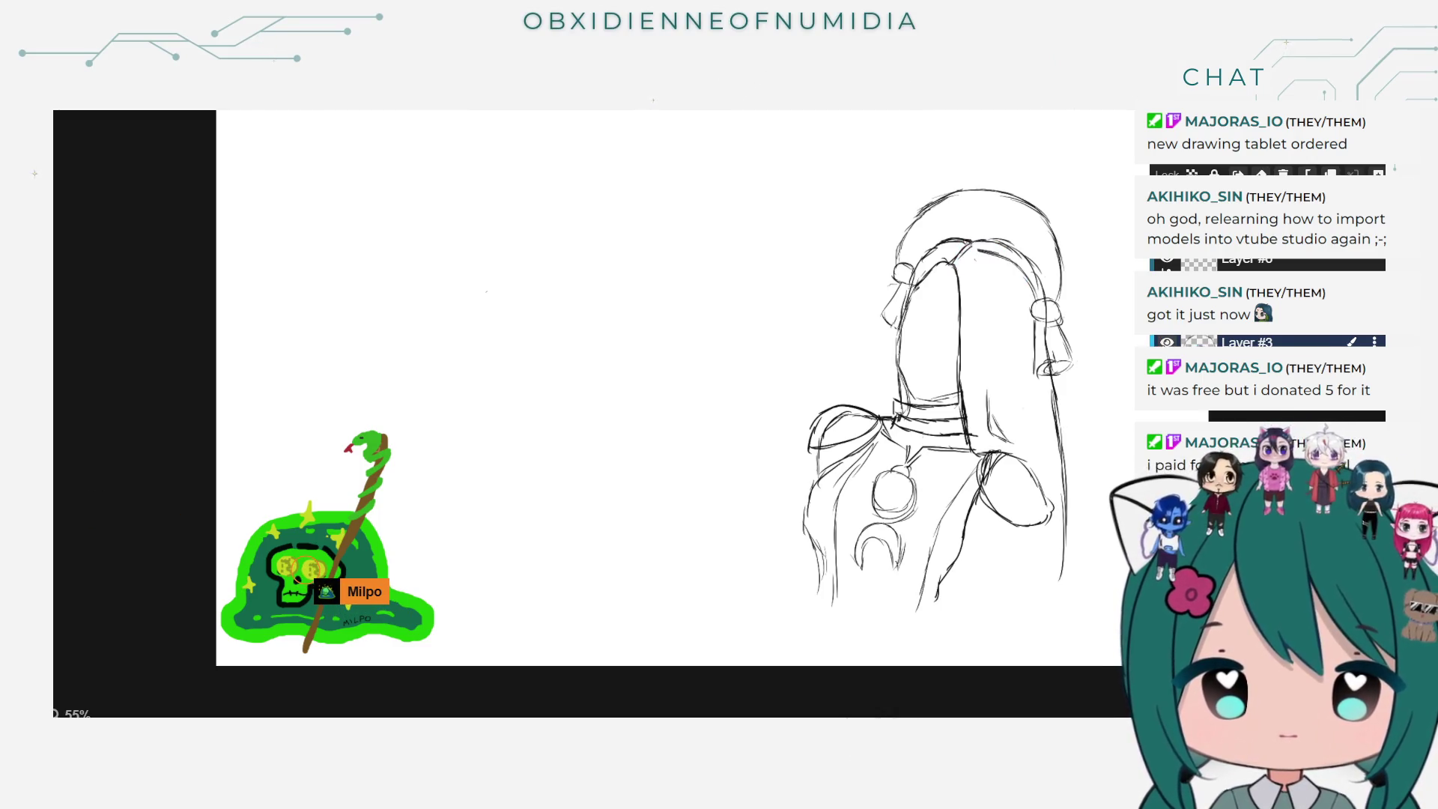
key("ctrl+z")
key("ctrl+y")
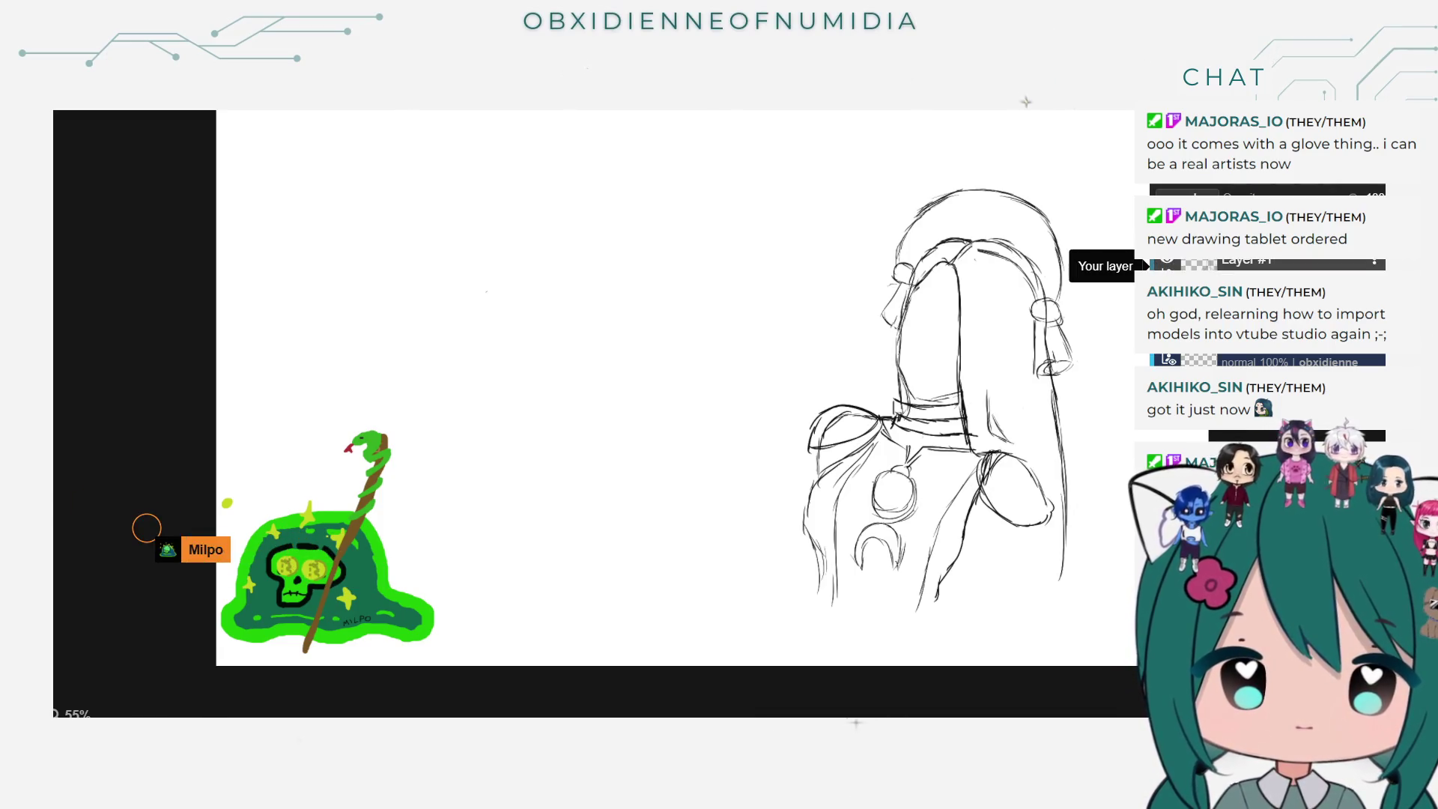
Step: Paint a teal band across the hair's crown and carry it down the right side
mouse_move(974, 252)
left_mouse_down()
mouse_move(1020, 259)
mouse_move(1034, 288)
left_mouse_up()
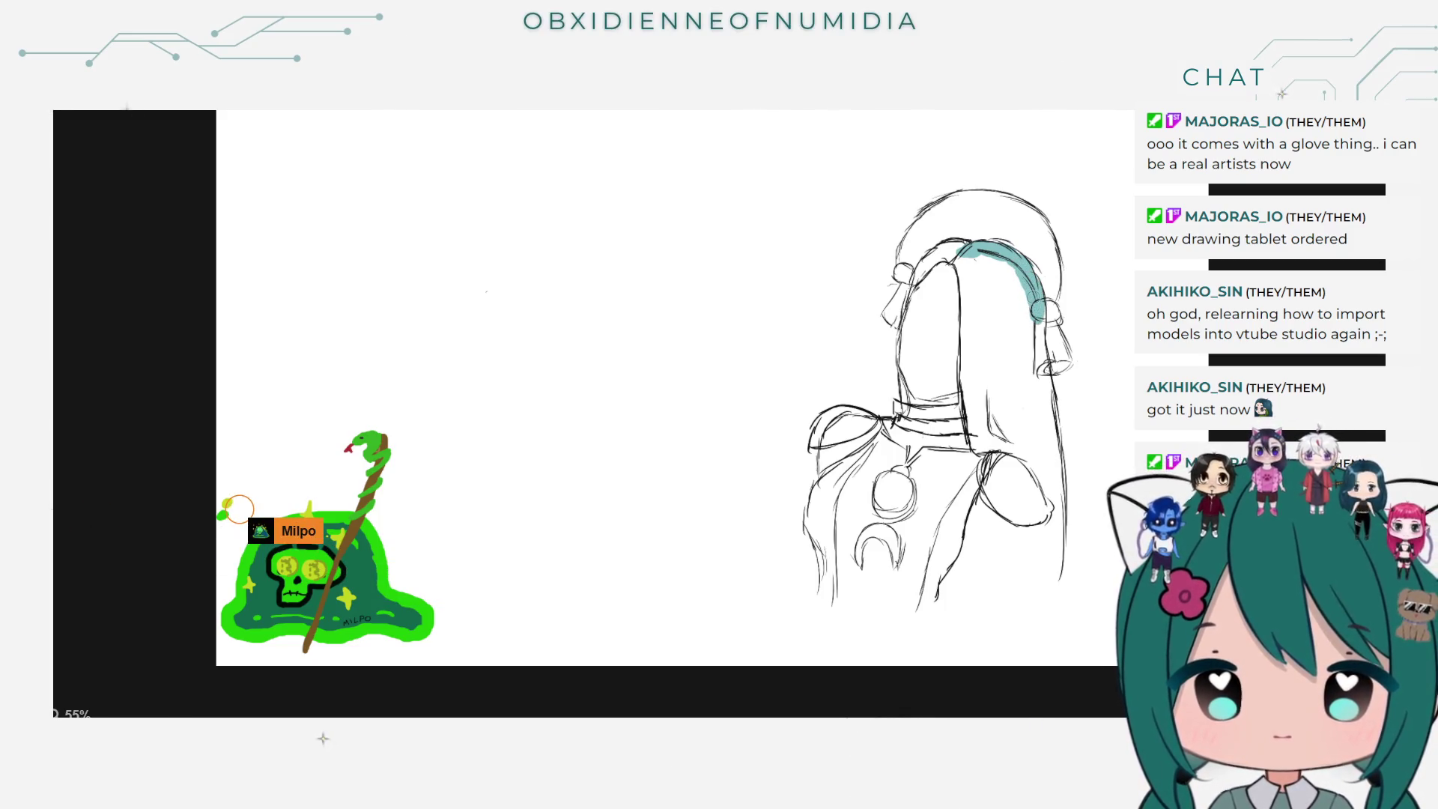
left_click_drag(949, 255, 932, 260)
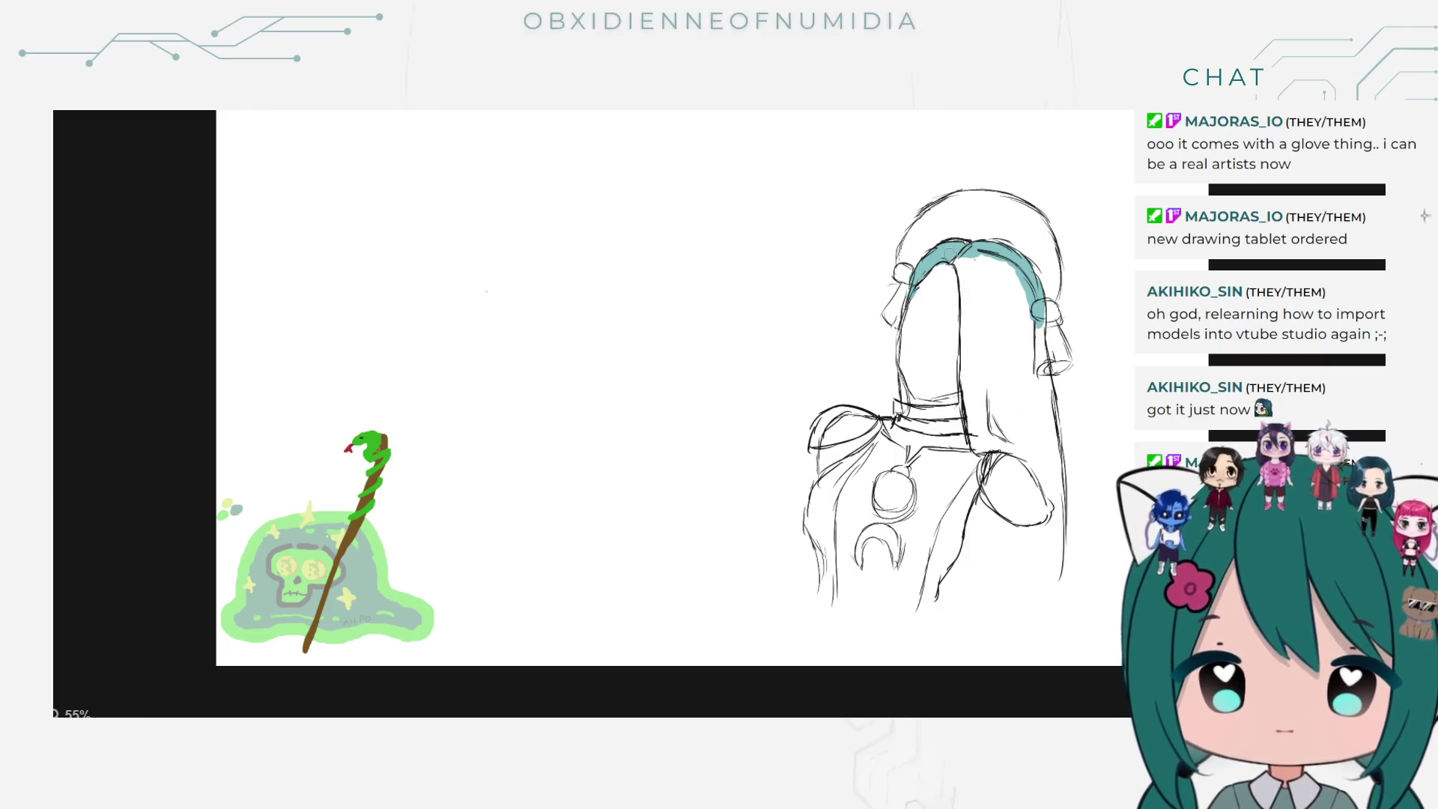
left_click_drag(981, 262, 966, 266)
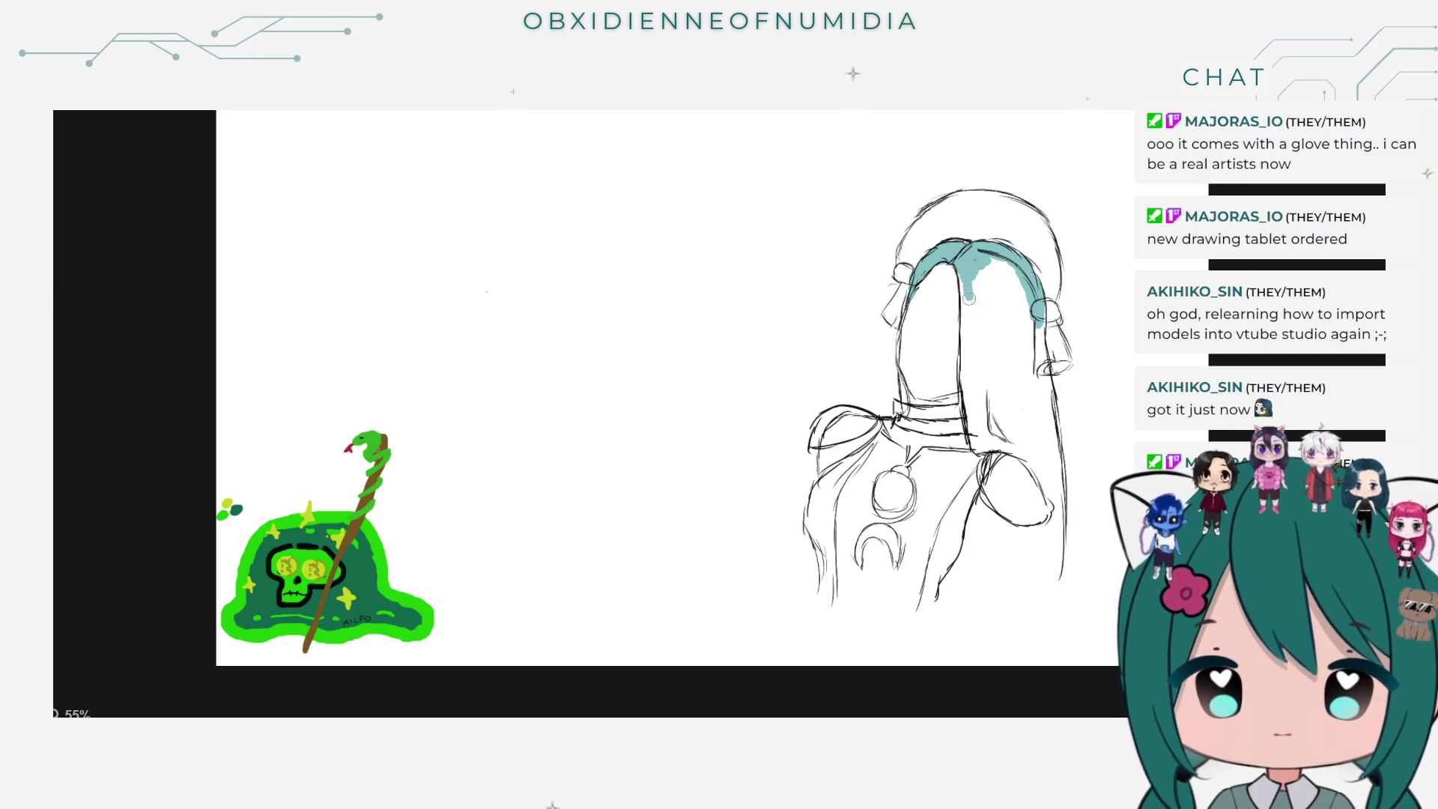
left_click_drag(967, 327, 967, 372)
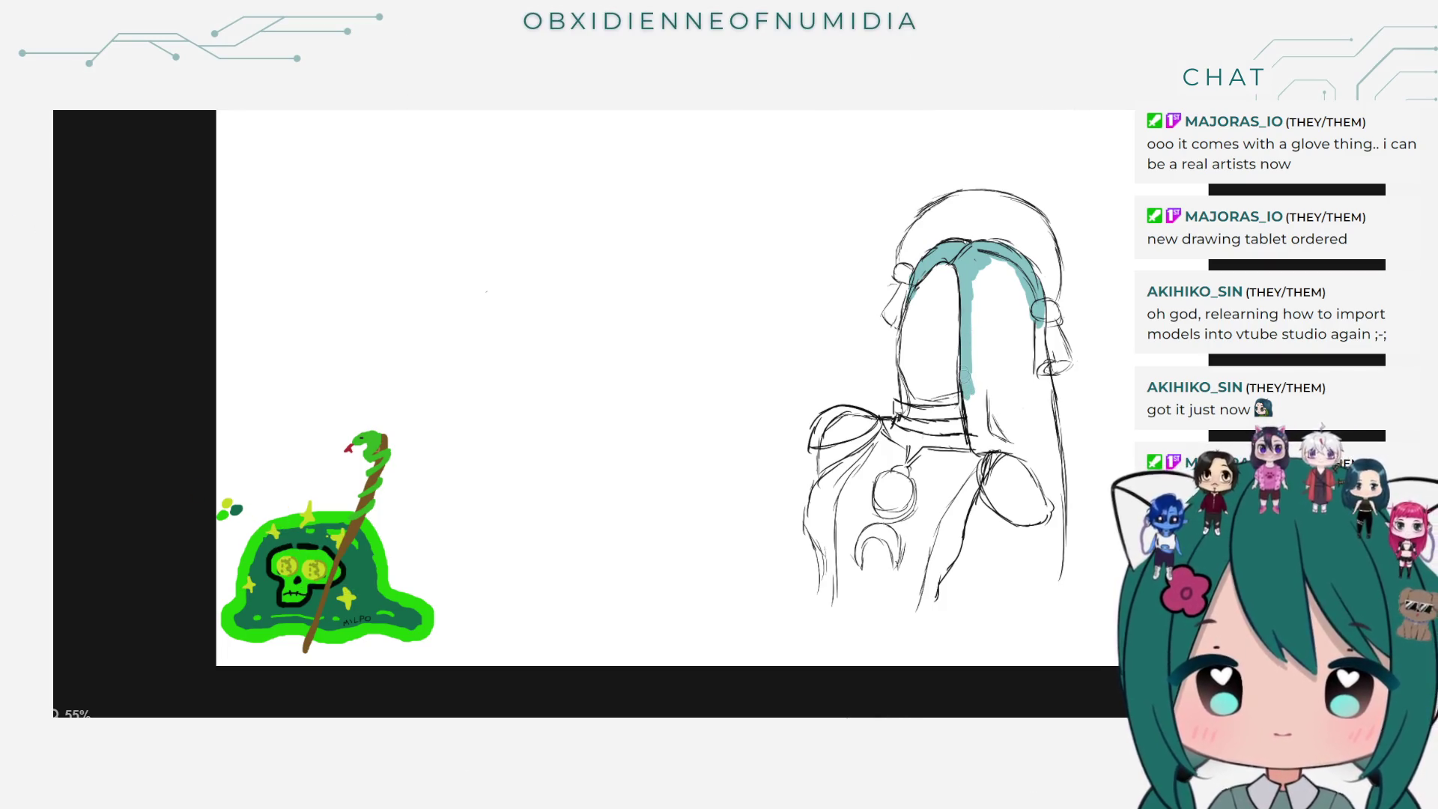
left_click_drag(966, 396, 977, 434)
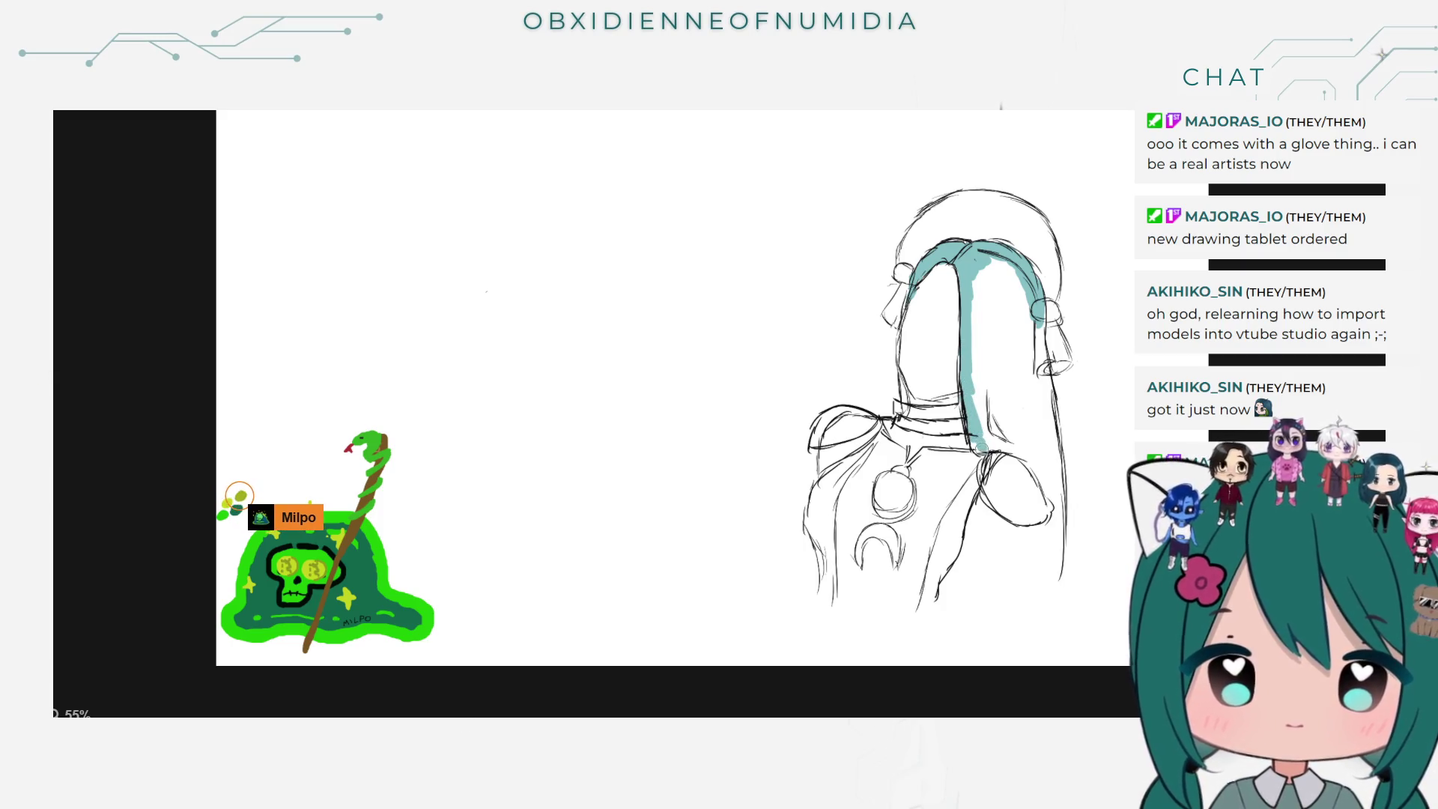
left_click_drag(996, 442, 1052, 513)
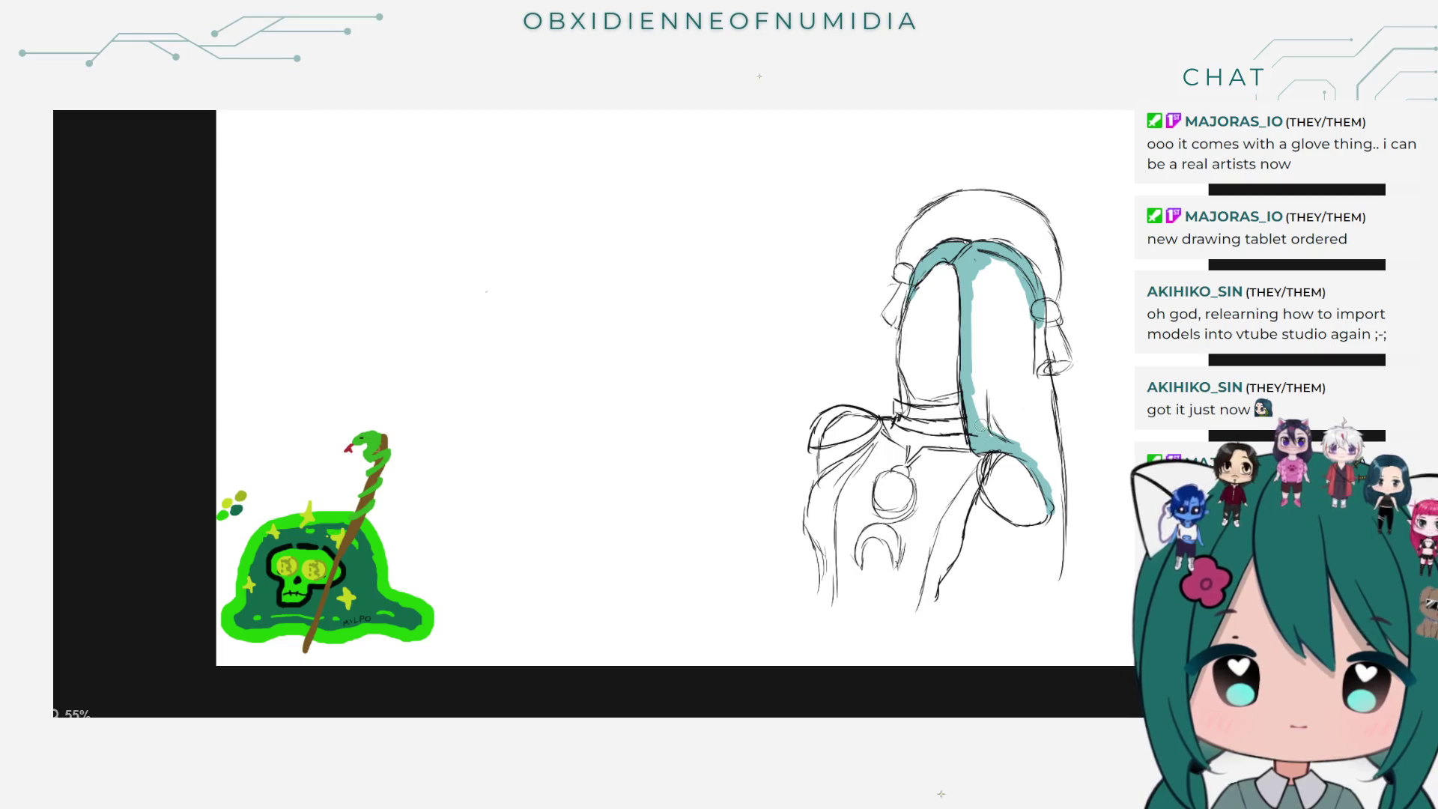
Step: Fill the remaining white gaps and right edge solid teal, extending the hair tip to the bottom
mouse_move(977, 393)
left_mouse_down()
mouse_move(973, 344)
mouse_move(974, 389)
left_mouse_up()
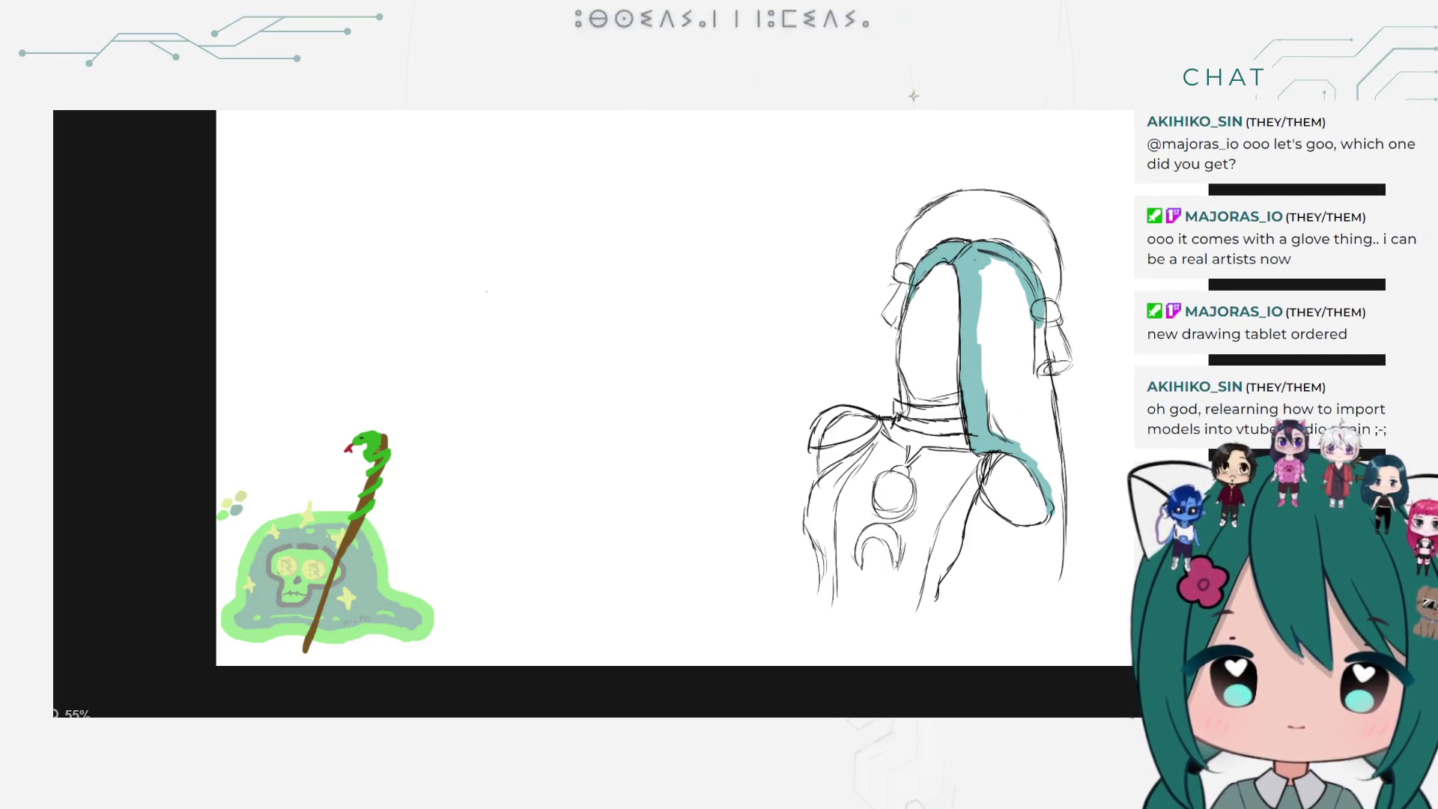
mouse_move(1016, 271)
left_mouse_down()
mouse_move(983, 259)
mouse_move(995, 286)
mouse_move(979, 291)
left_mouse_up()
mouse_move(976, 368)
left_mouse_down()
mouse_move(999, 300)
mouse_move(987, 410)
mouse_move(1037, 460)
mouse_move(992, 382)
left_mouse_up()
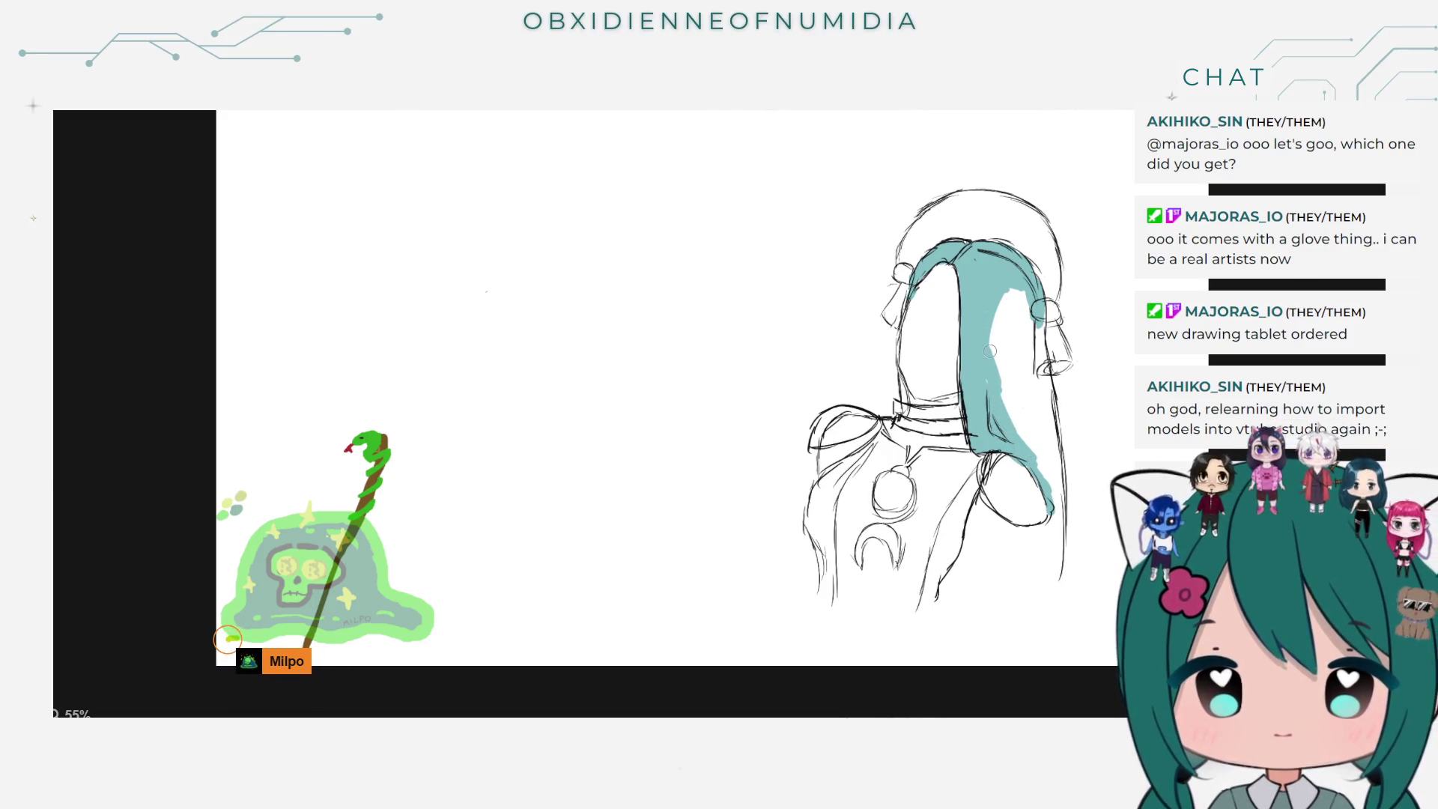
left_click_drag(1023, 311, 1011, 340)
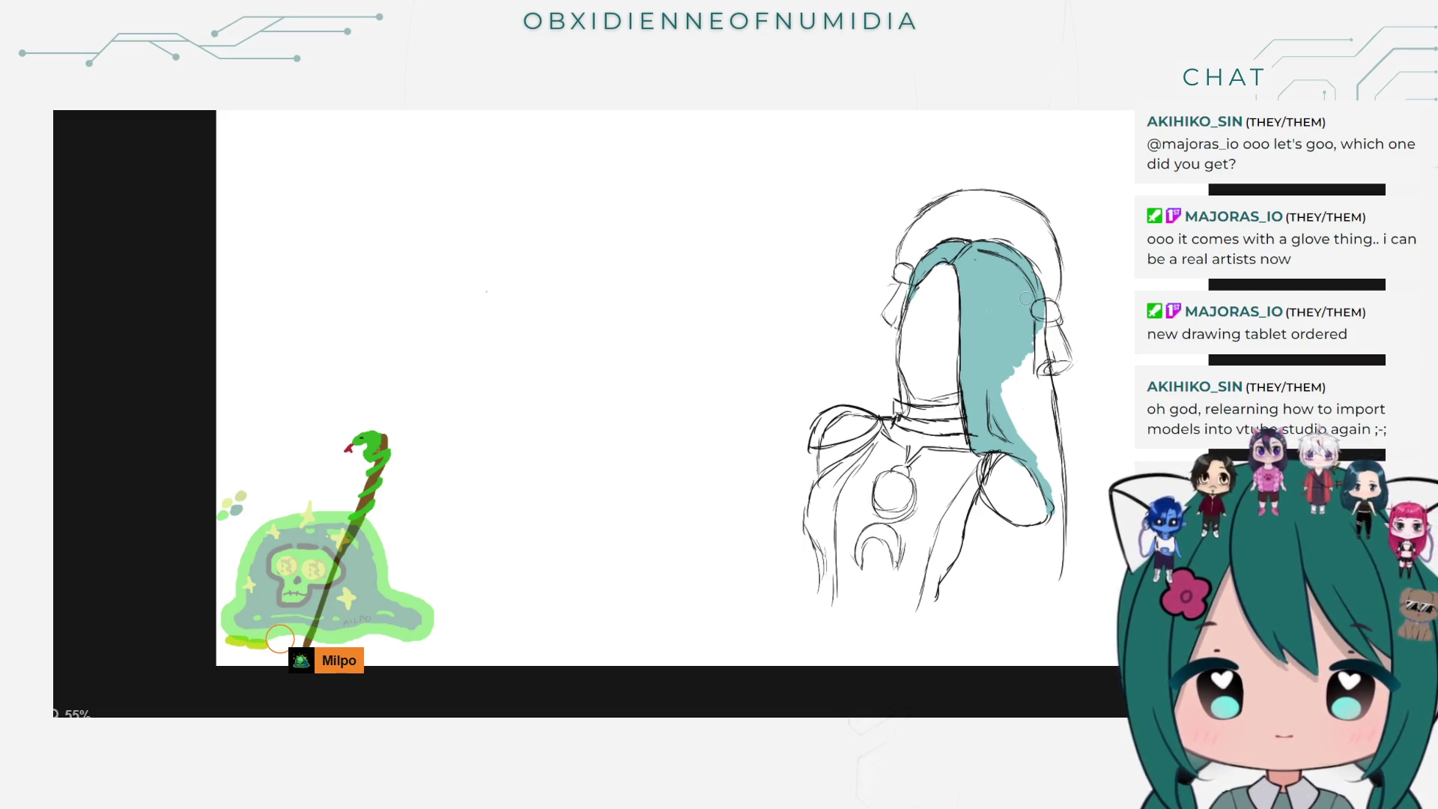
left_click_drag(1033, 337, 1039, 379)
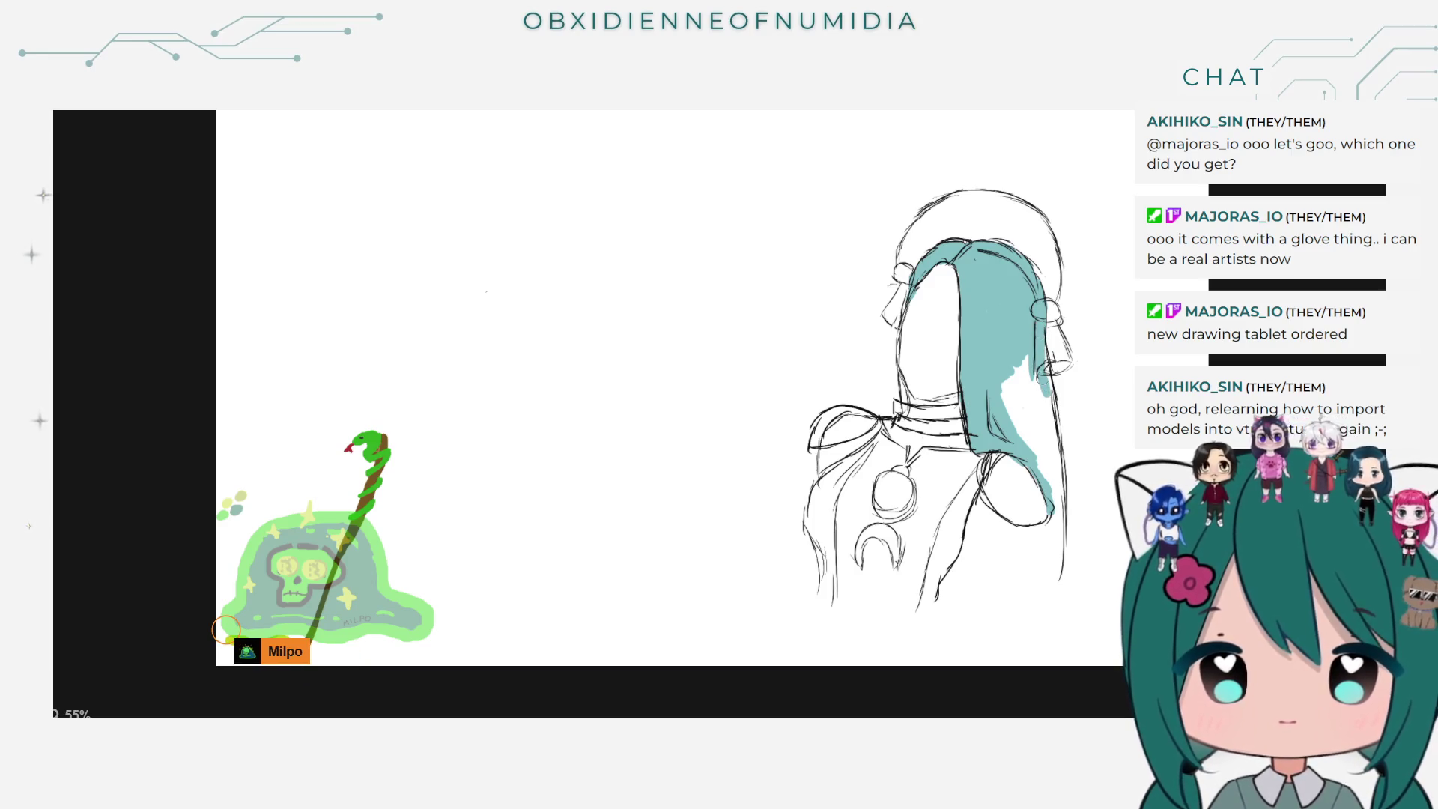
mouse_move(1040, 378)
left_mouse_down()
mouse_move(1046, 412)
mouse_move(1025, 414)
left_mouse_up()
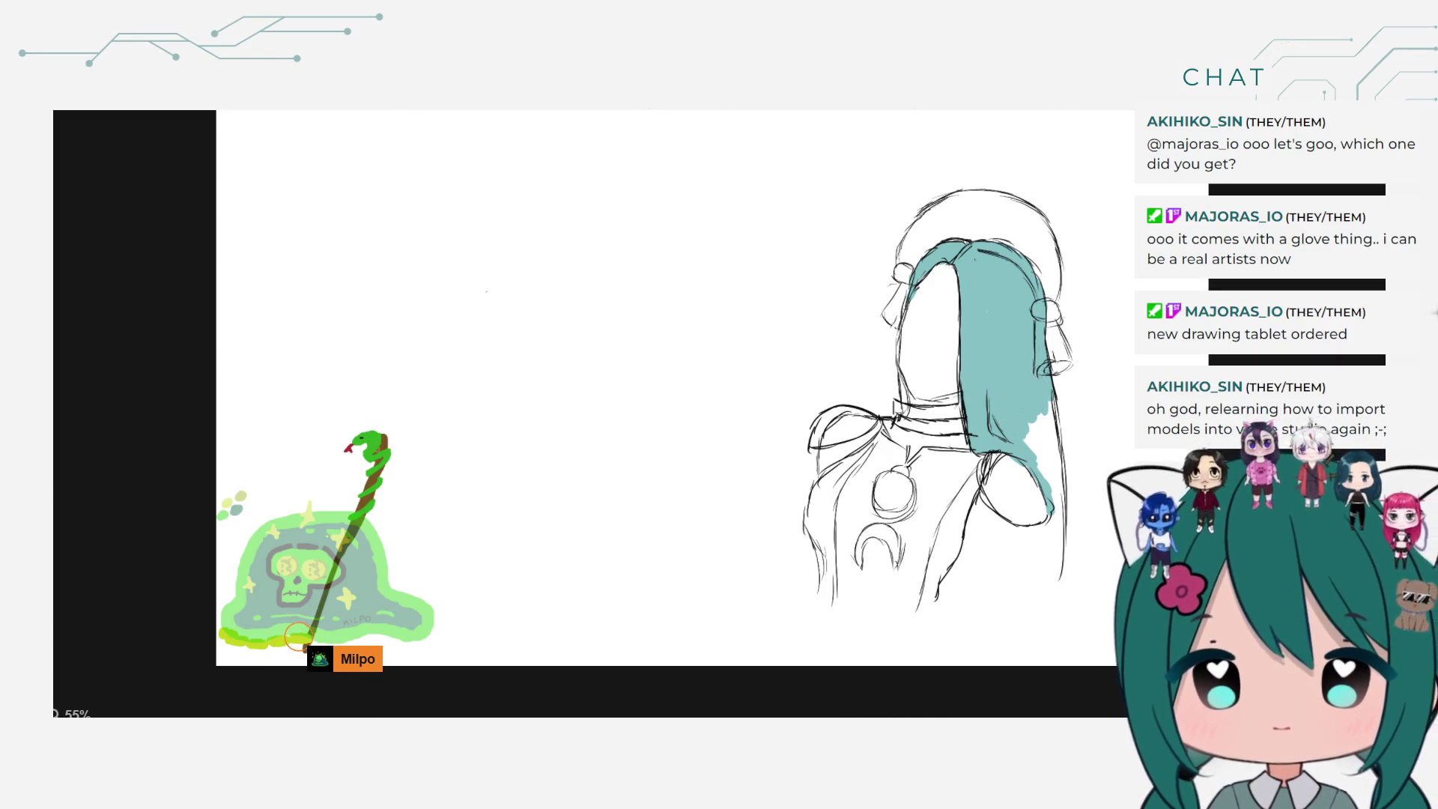
left_click_drag(1043, 397, 1032, 423)
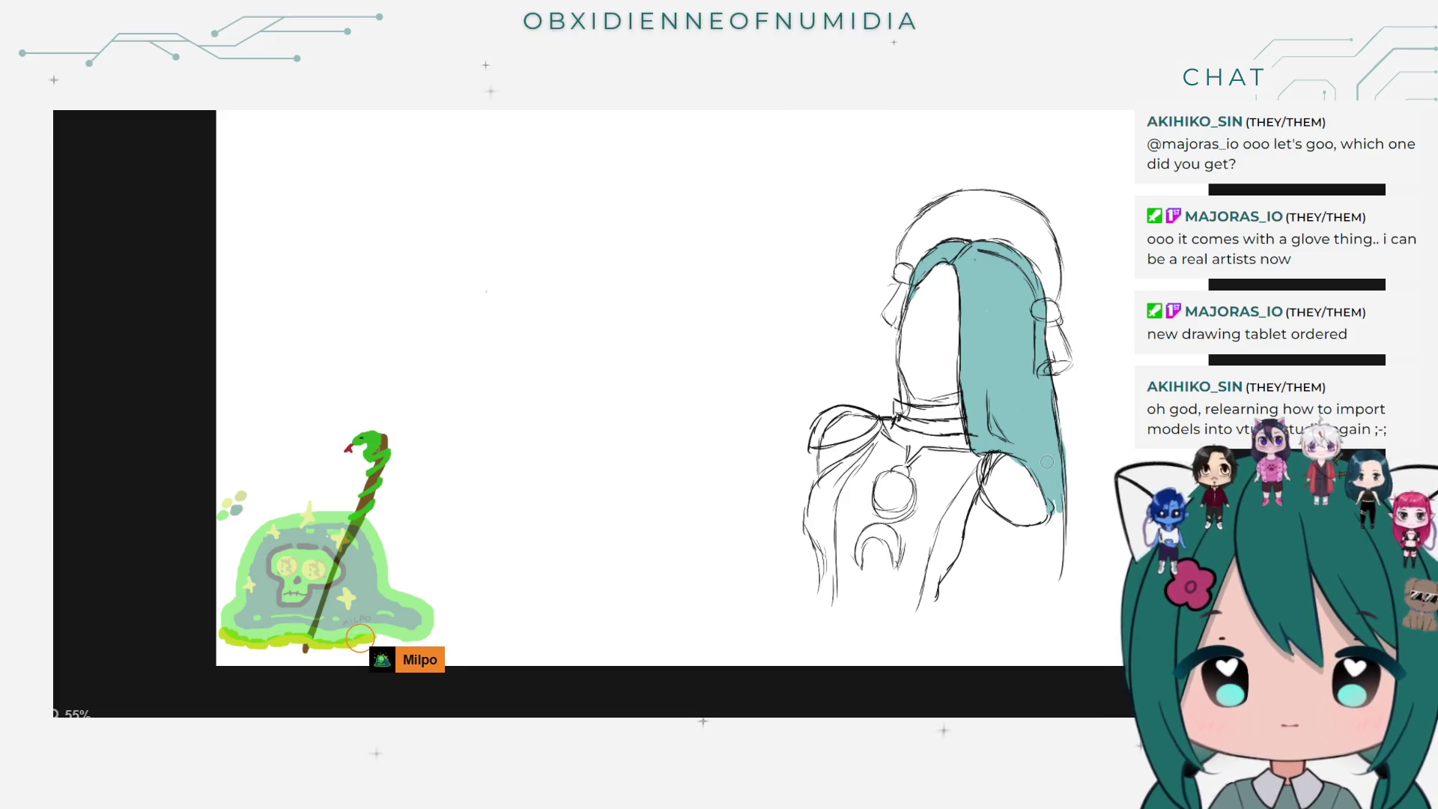
left_click(1055, 574)
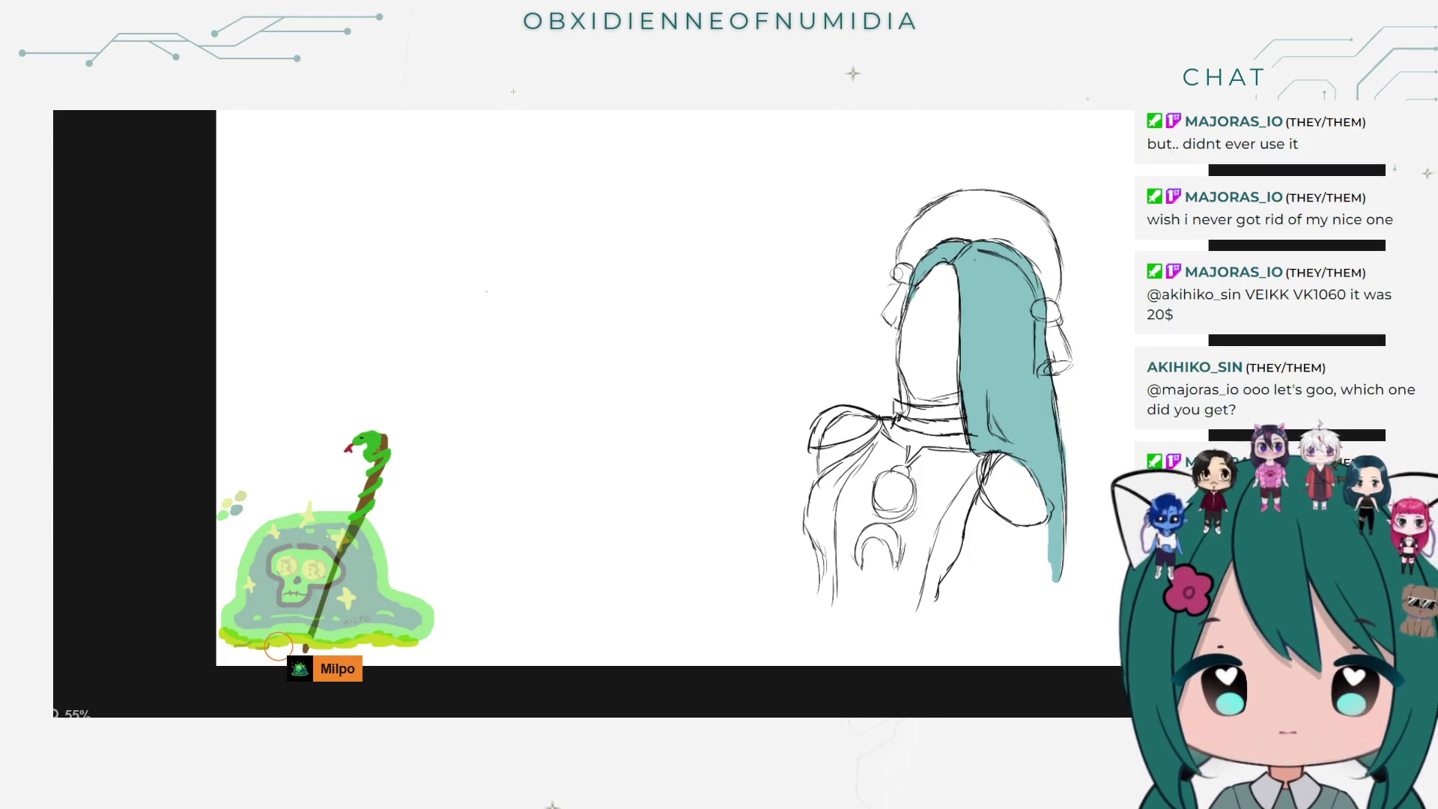
Step: Paint beige skin over the face beside the hair and down toward the collar
mouse_move(951, 318)
left_mouse_down()
mouse_move(932, 296)
mouse_move(948, 372)
left_mouse_up()
left_click_drag(927, 284, 945, 370)
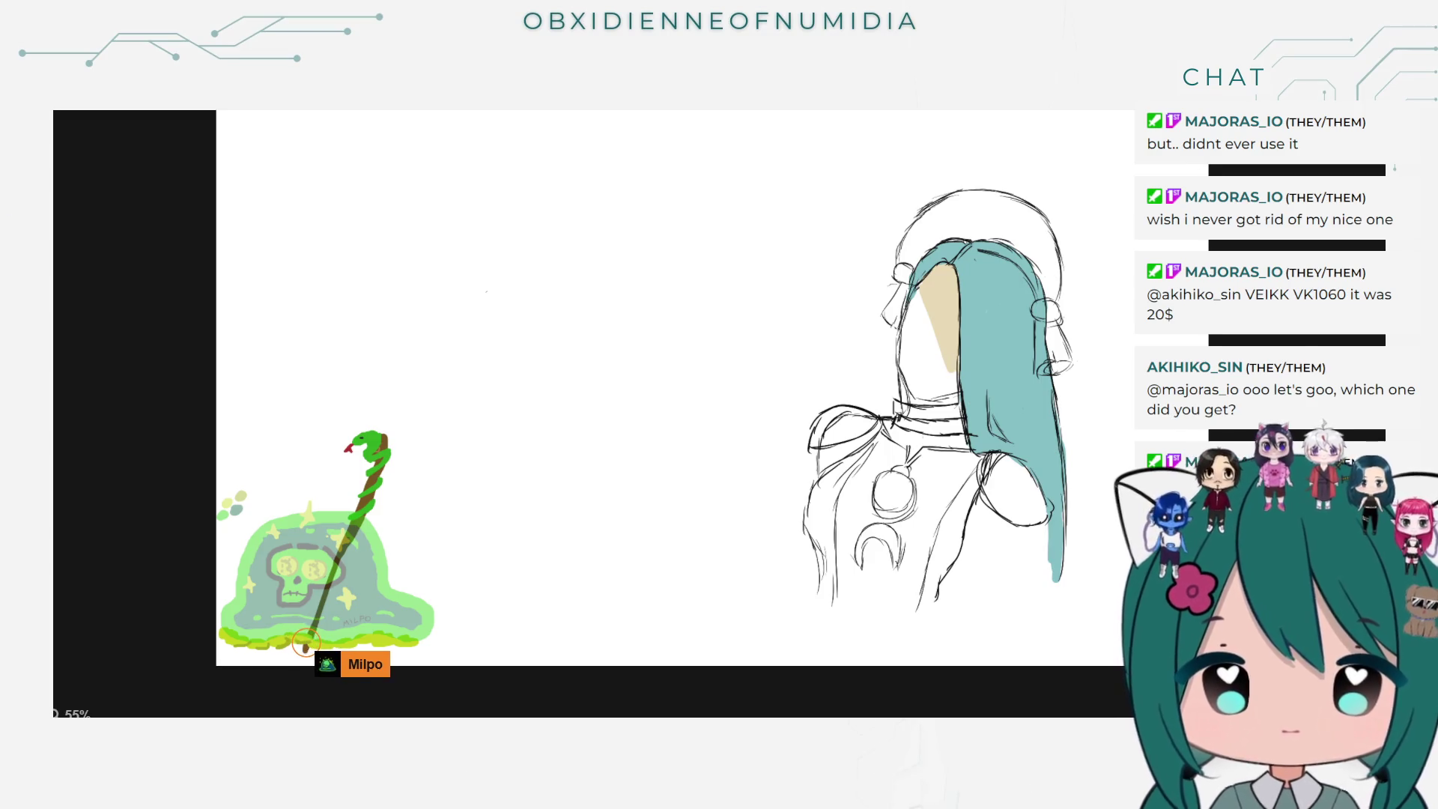
right_click(1267, 254)
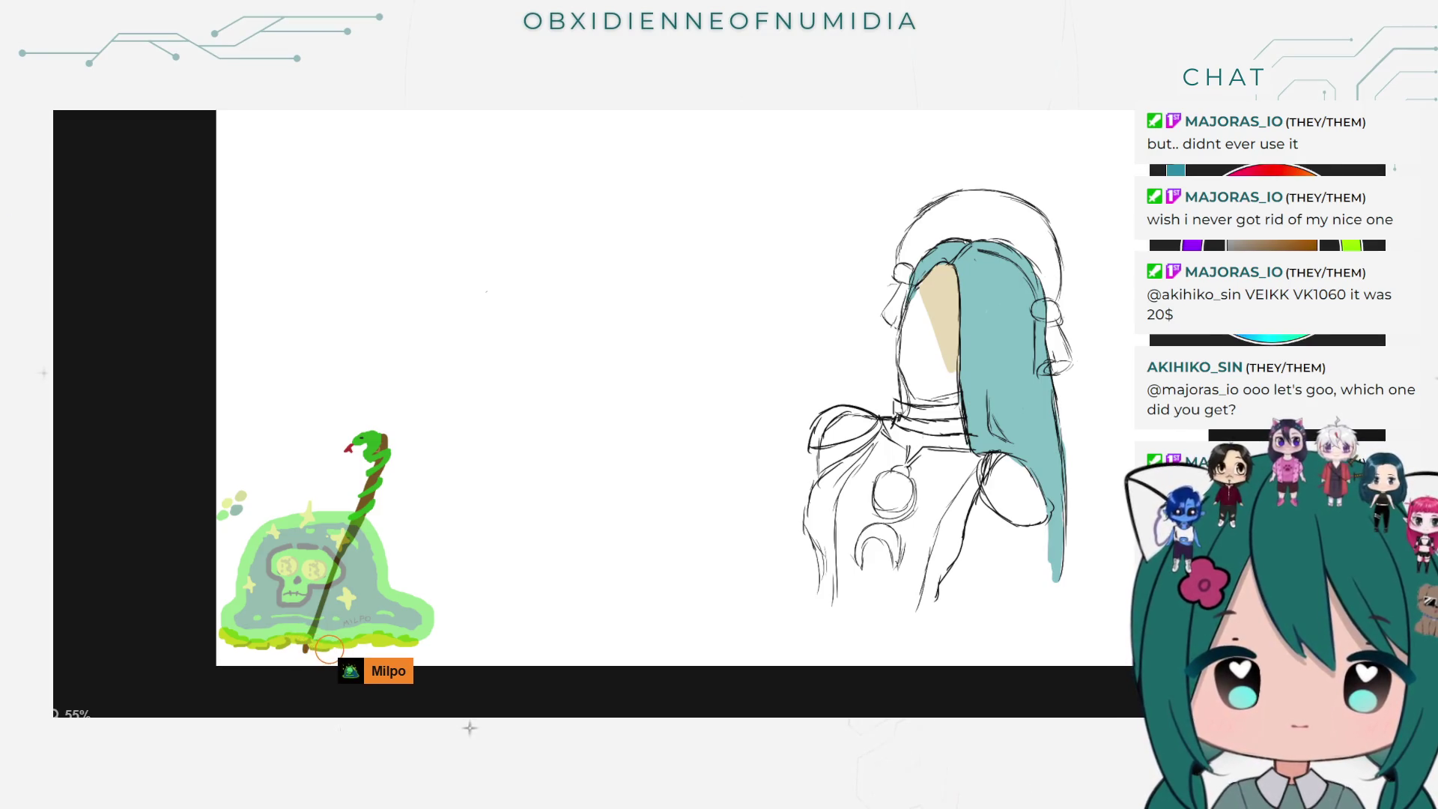
left_click(1047, 237)
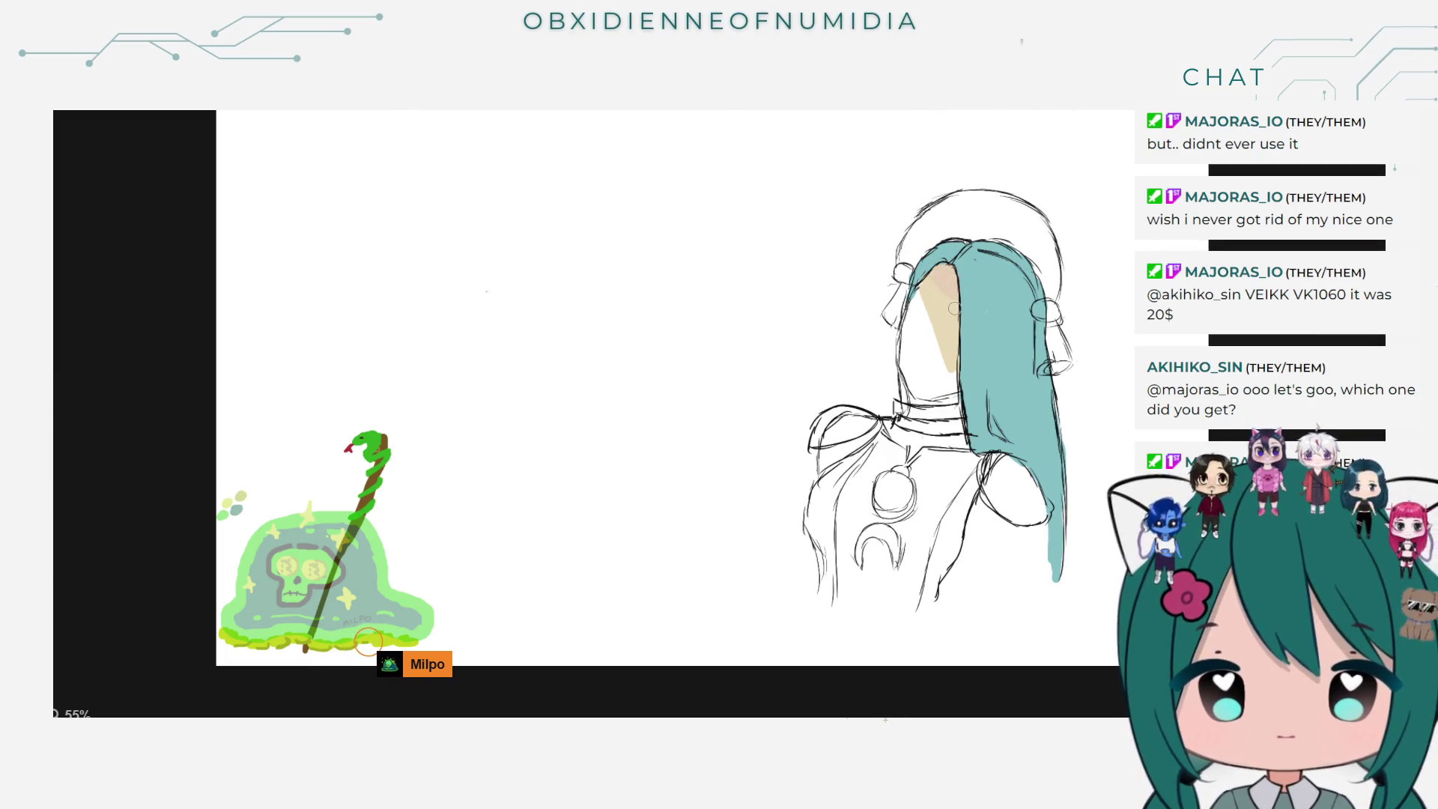
left_click_drag(964, 378, 932, 397)
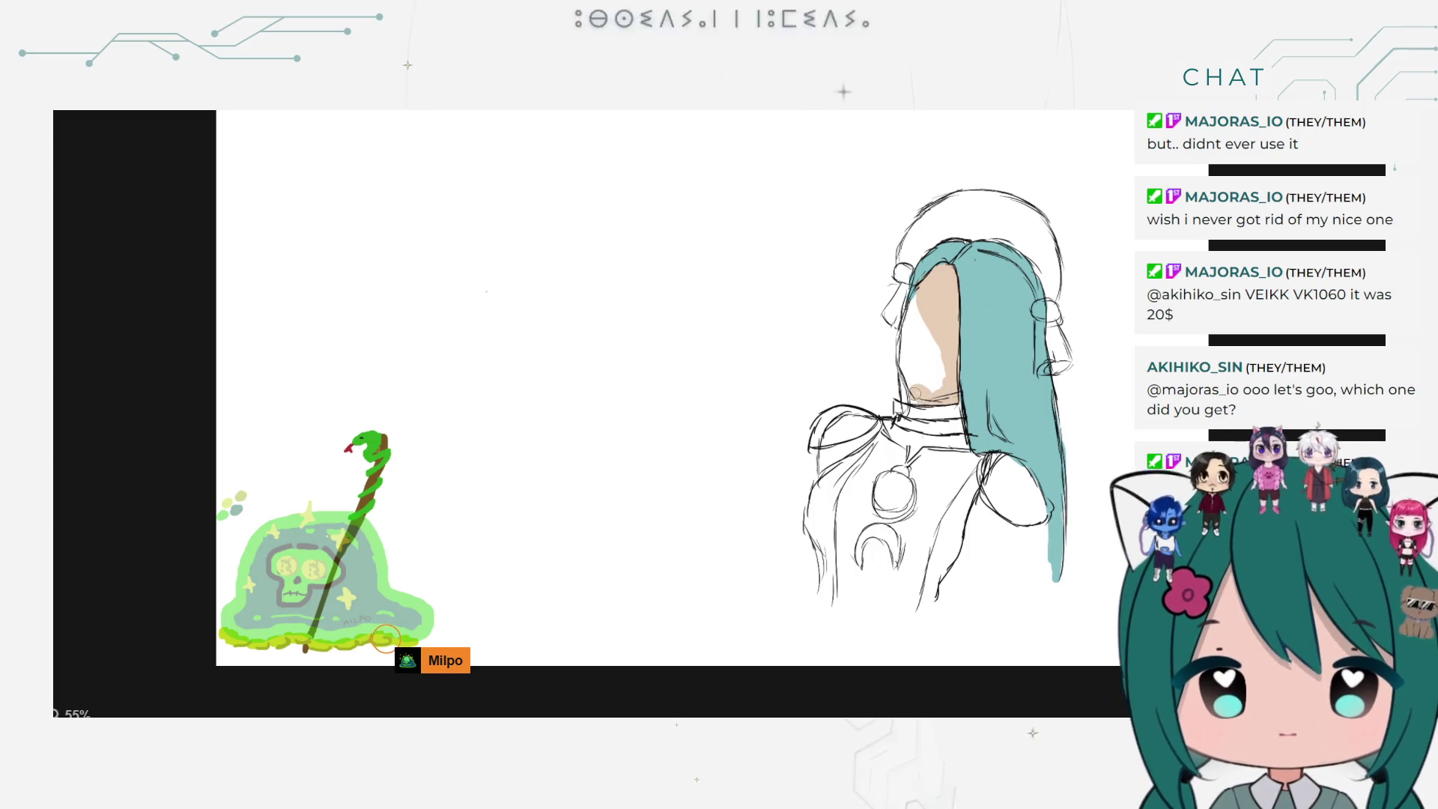
mouse_move(925, 395)
left_mouse_down()
mouse_move(937, 376)
mouse_move(924, 307)
left_mouse_up()
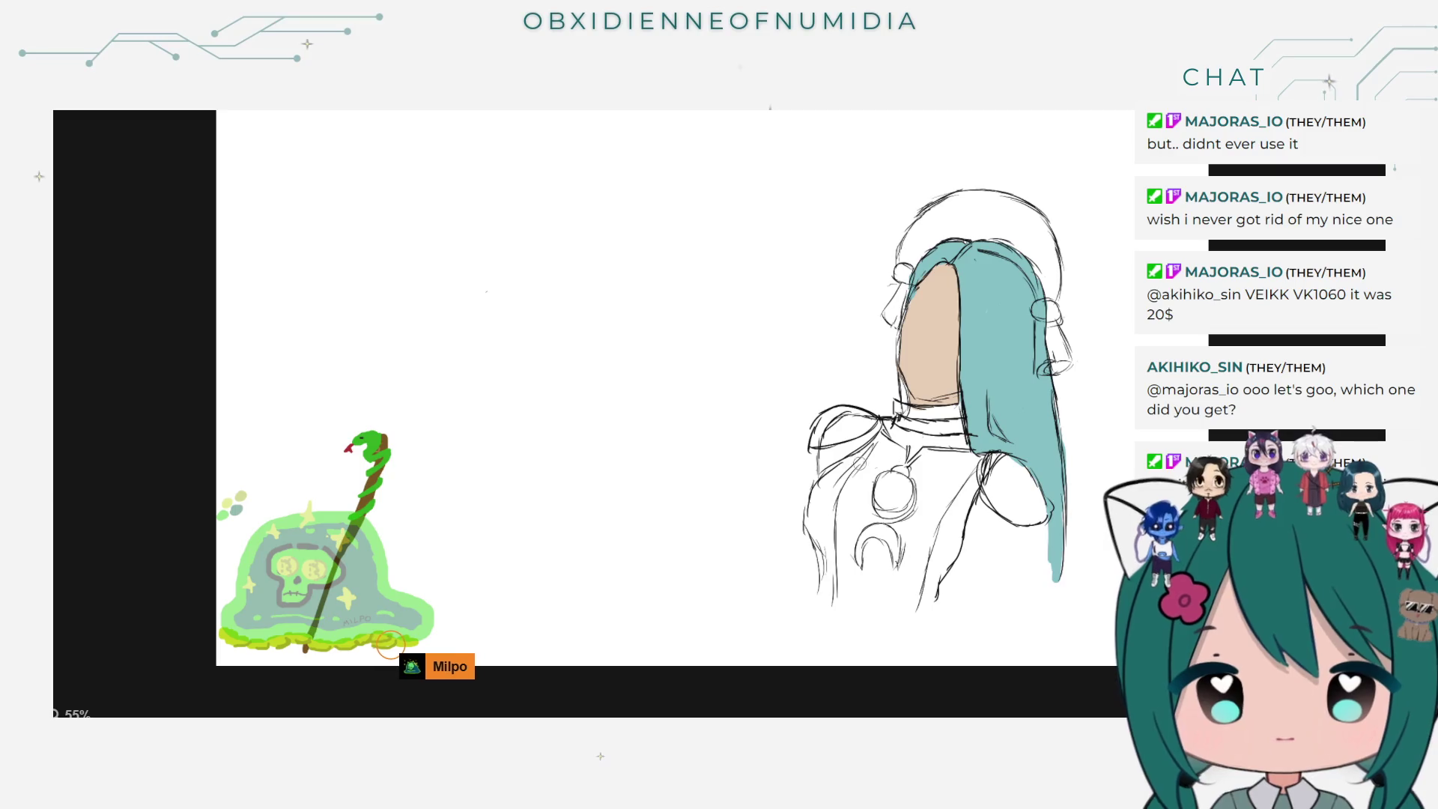
Step: Add skin tone near the left shoulder and fill the right shoulder with tan
mouse_move(850, 444)
left_mouse_down()
mouse_move(861, 440)
mouse_move(824, 464)
left_mouse_up()
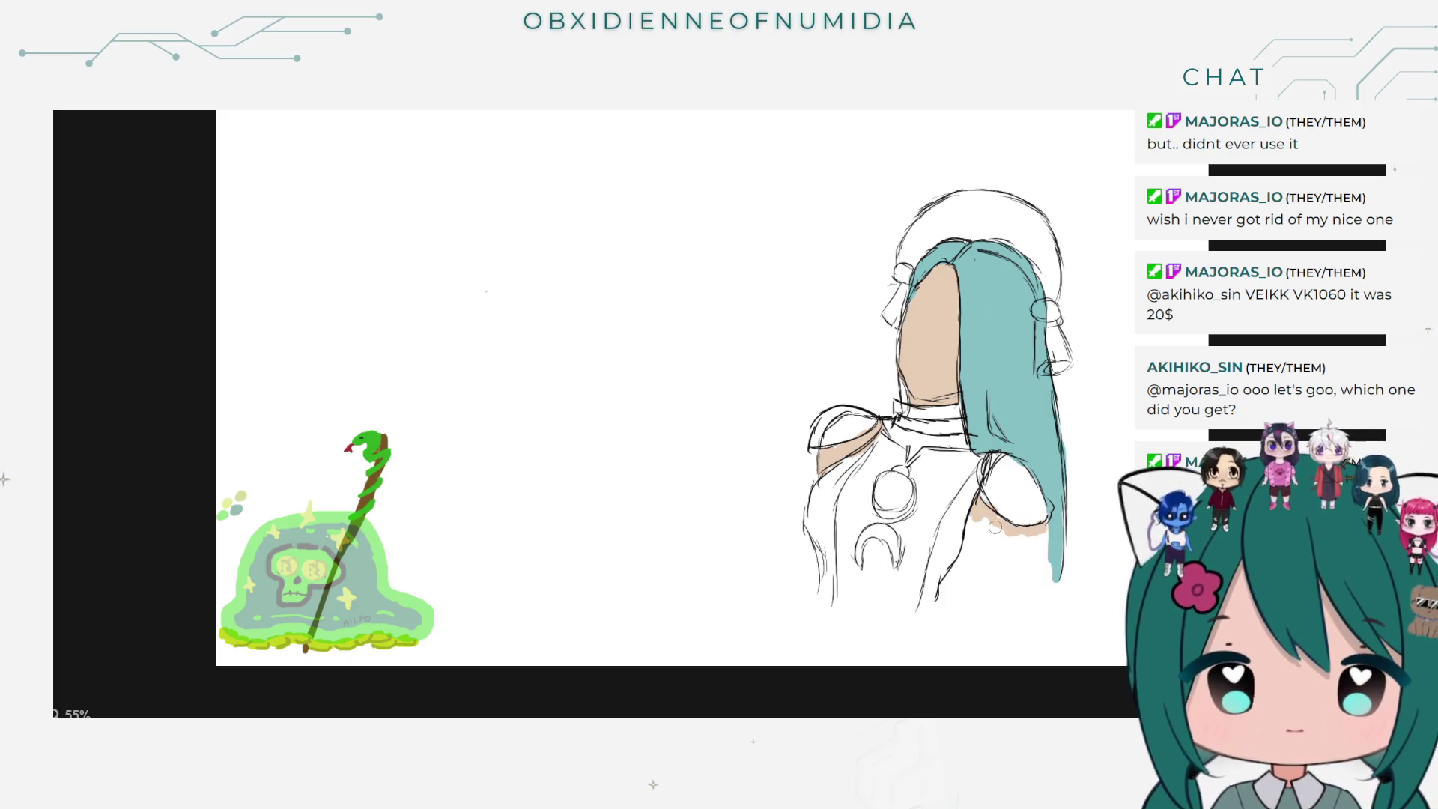
left_click_drag(982, 527, 1011, 545)
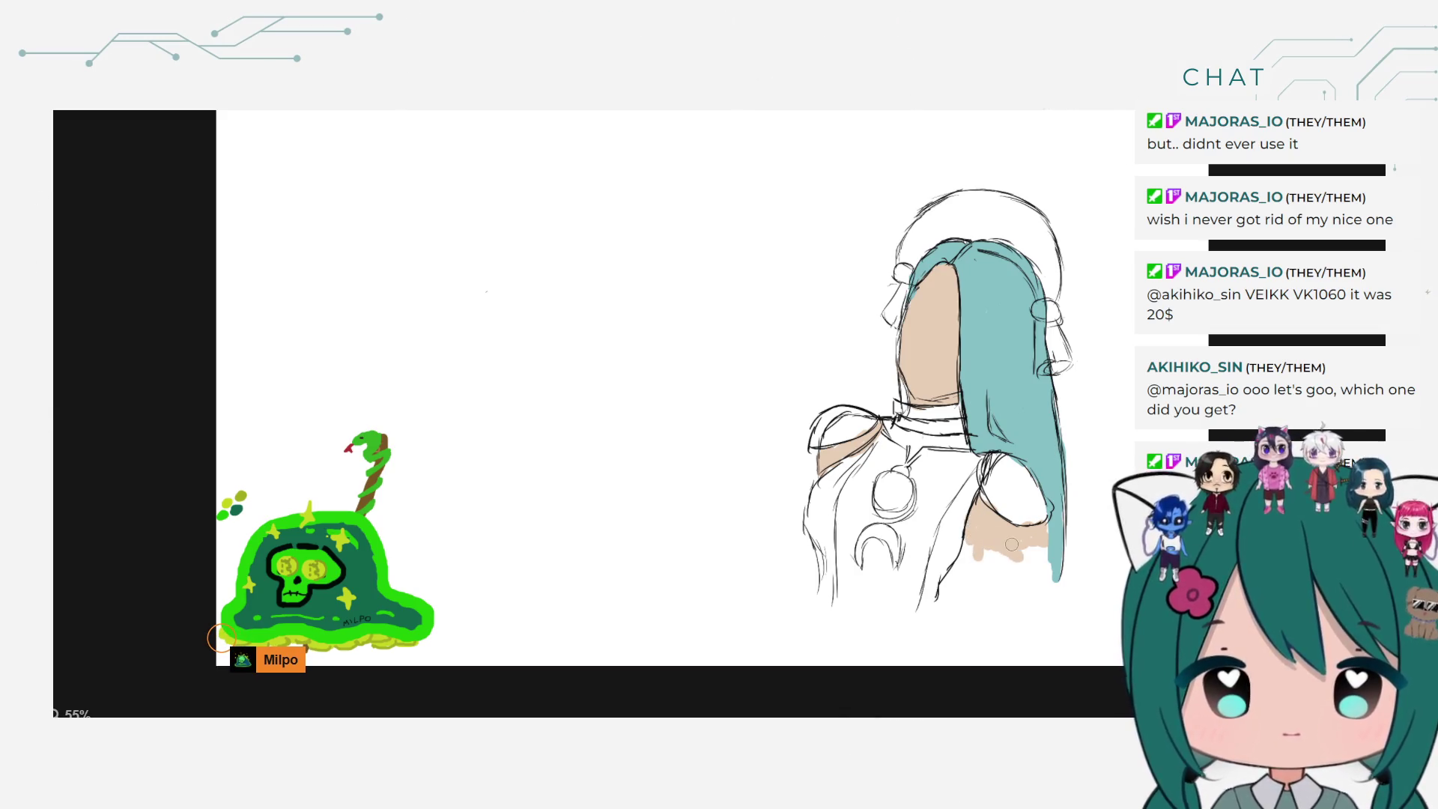
mouse_move(1012, 545)
left_mouse_down()
mouse_move(1041, 535)
mouse_move(947, 584)
mouse_move(987, 572)
left_mouse_up()
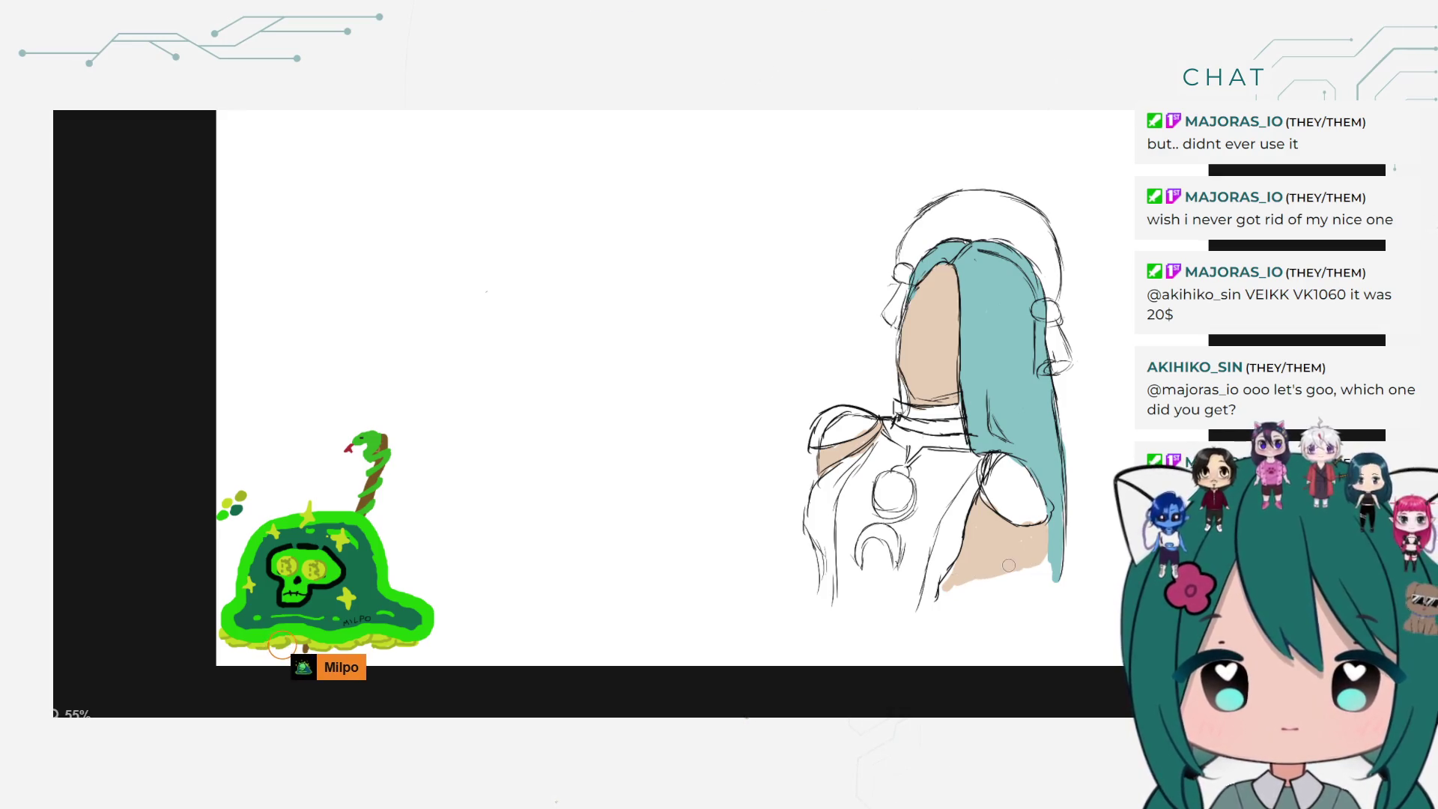
left_click_drag(967, 576, 945, 587)
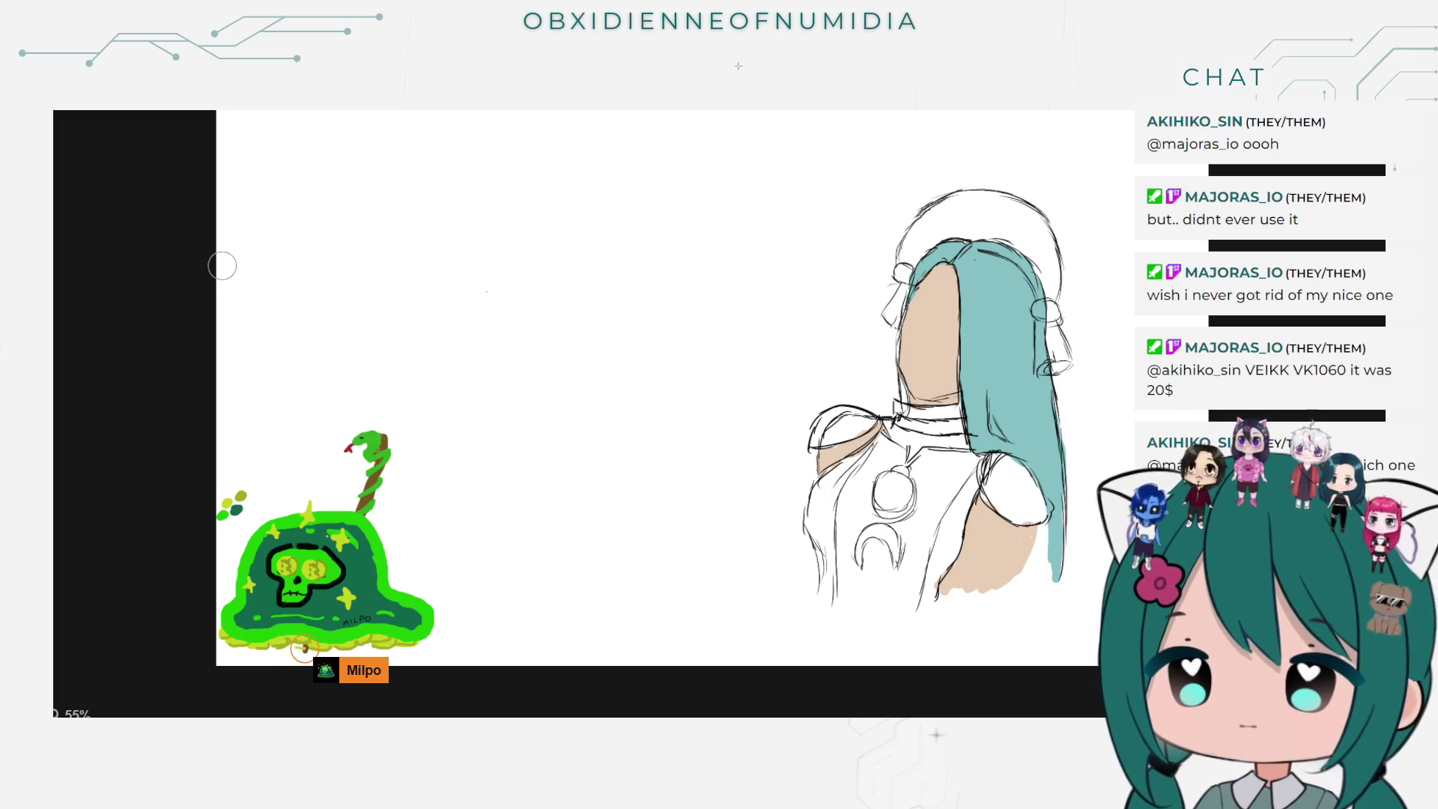
left_click(54, 287)
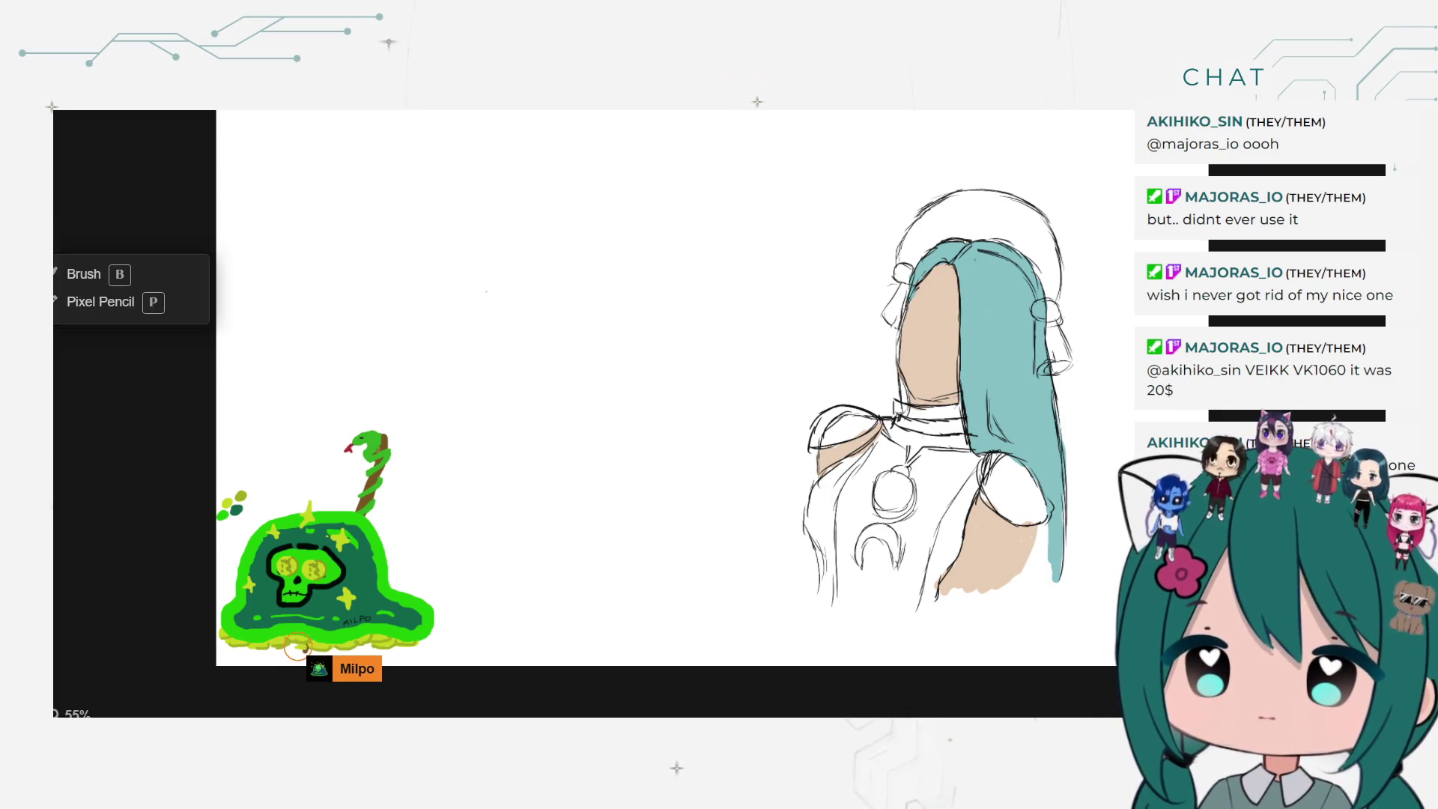
left_click(83, 274)
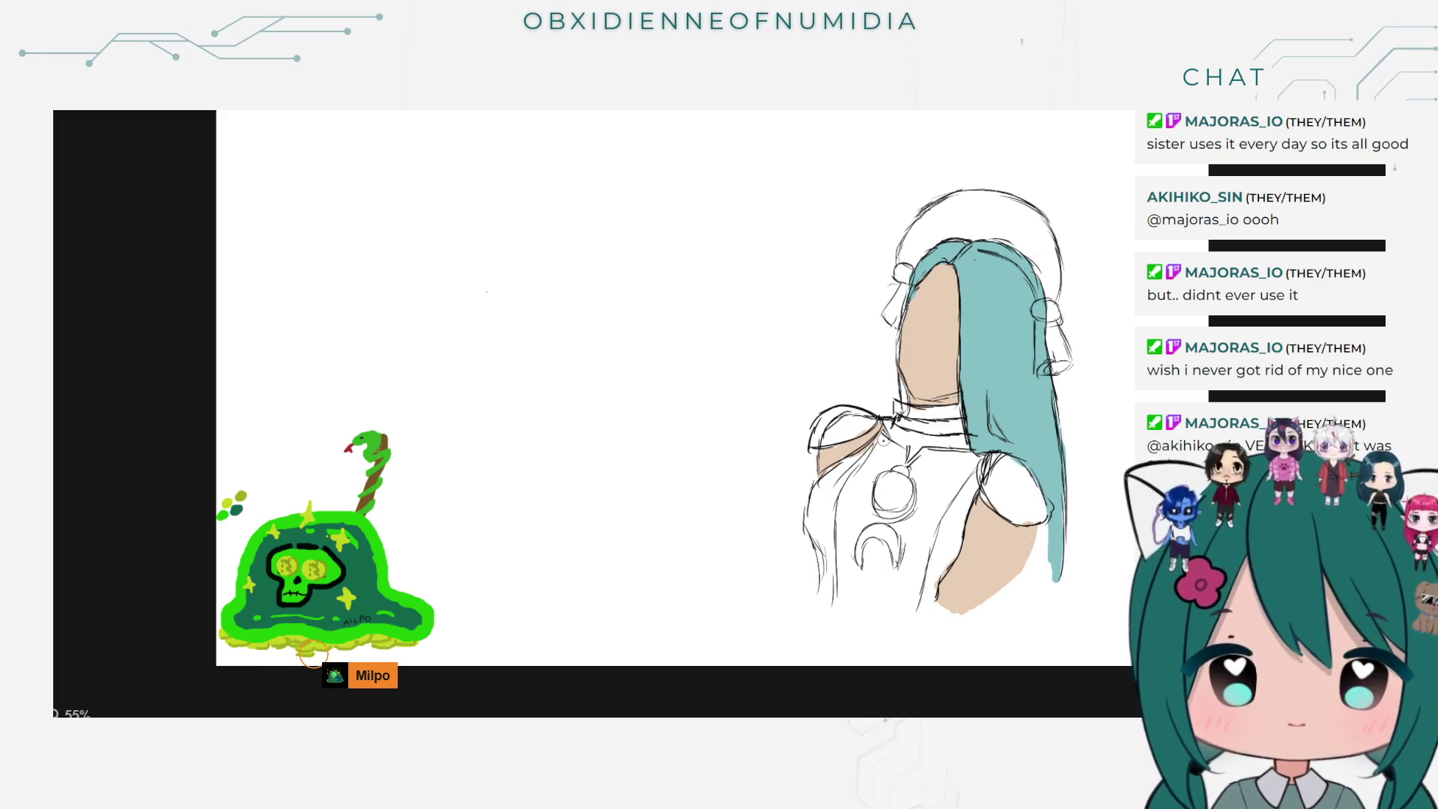
Step: Paint a dark stroke at the collar, then undo it
left_click_drag(891, 449, 899, 473)
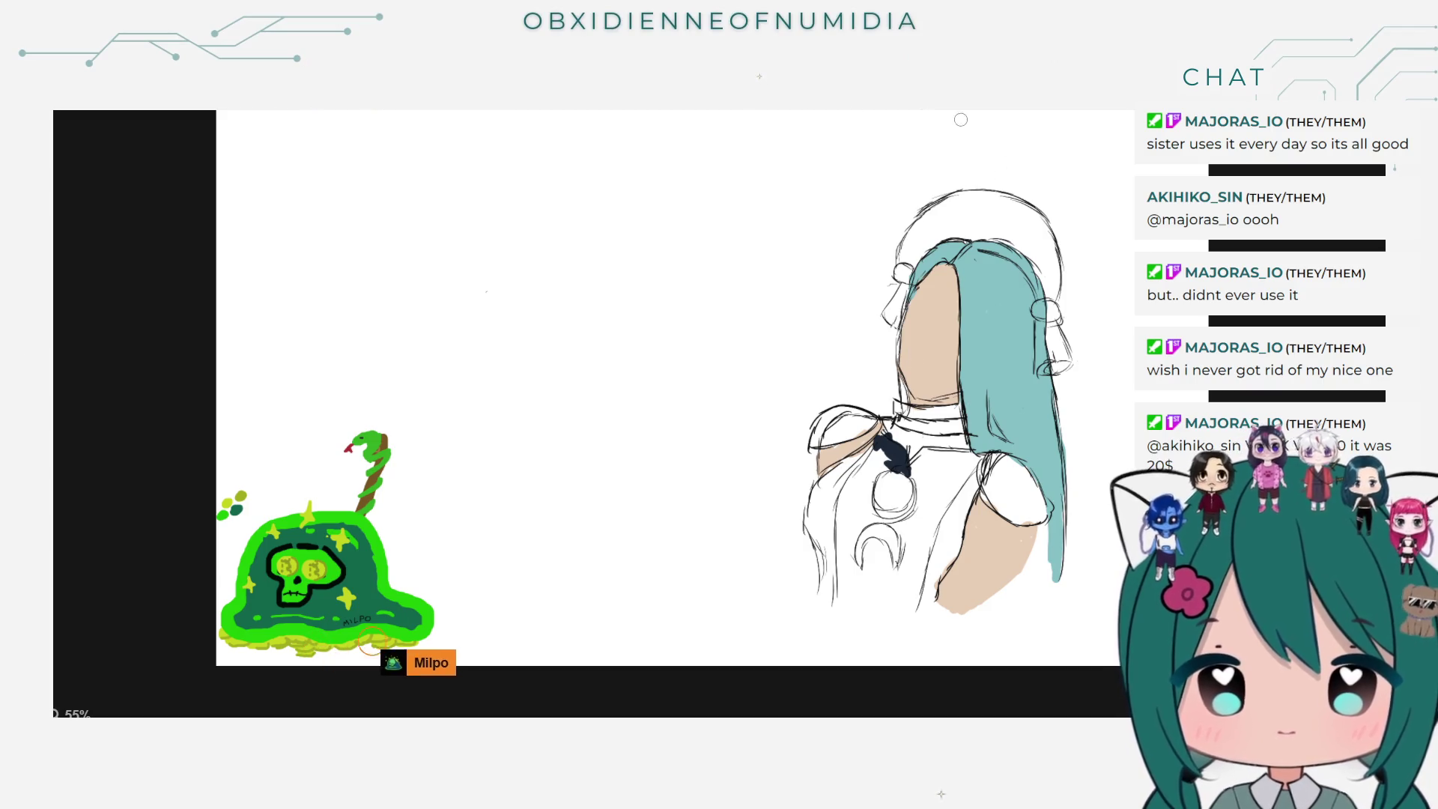
key("ctrl+z")
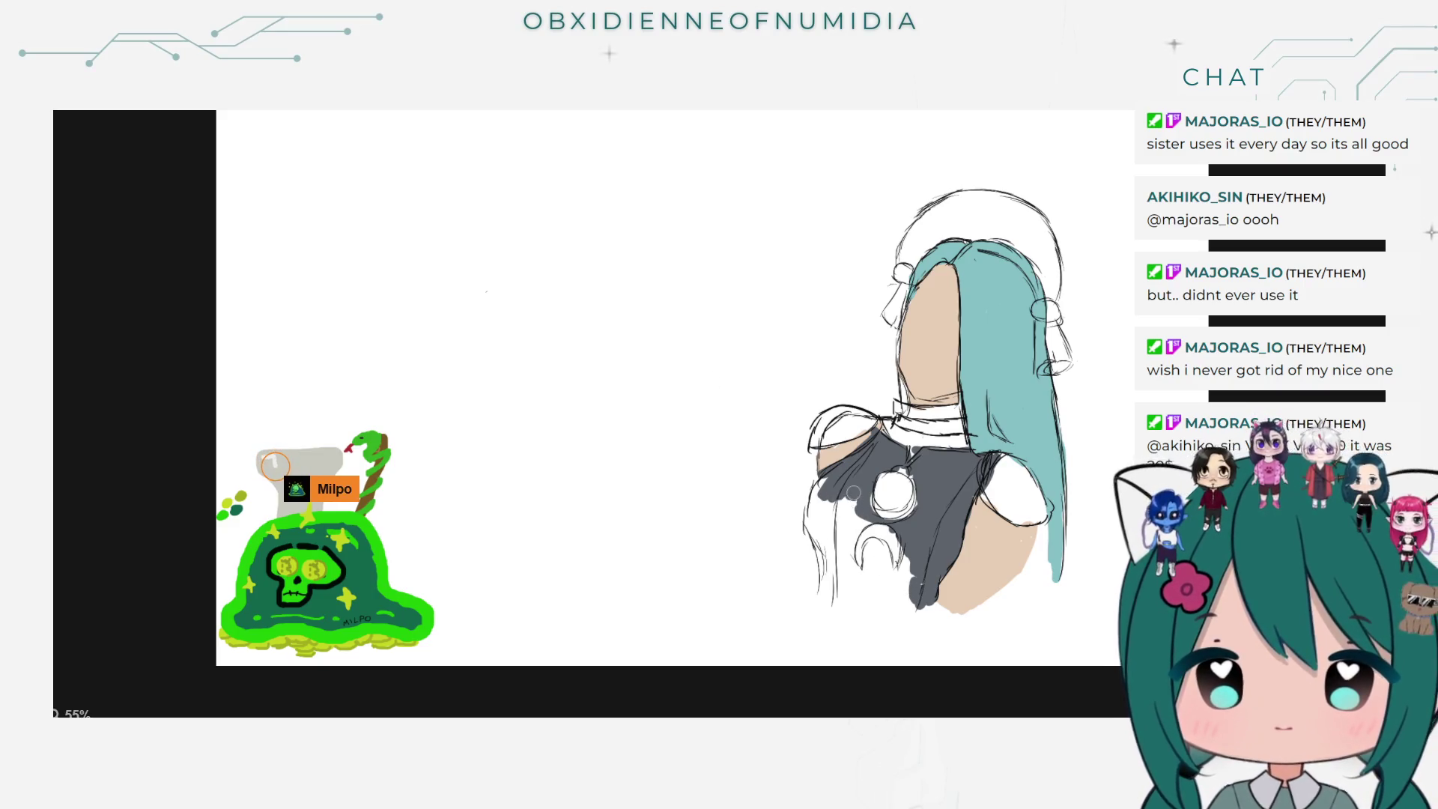
Step: Brush dark grey over the top's left side, middle and lower-left edge, undoing the last bottom stroke
mouse_move(831, 498)
left_mouse_down()
mouse_move(810, 522)
mouse_move(834, 528)
left_mouse_up()
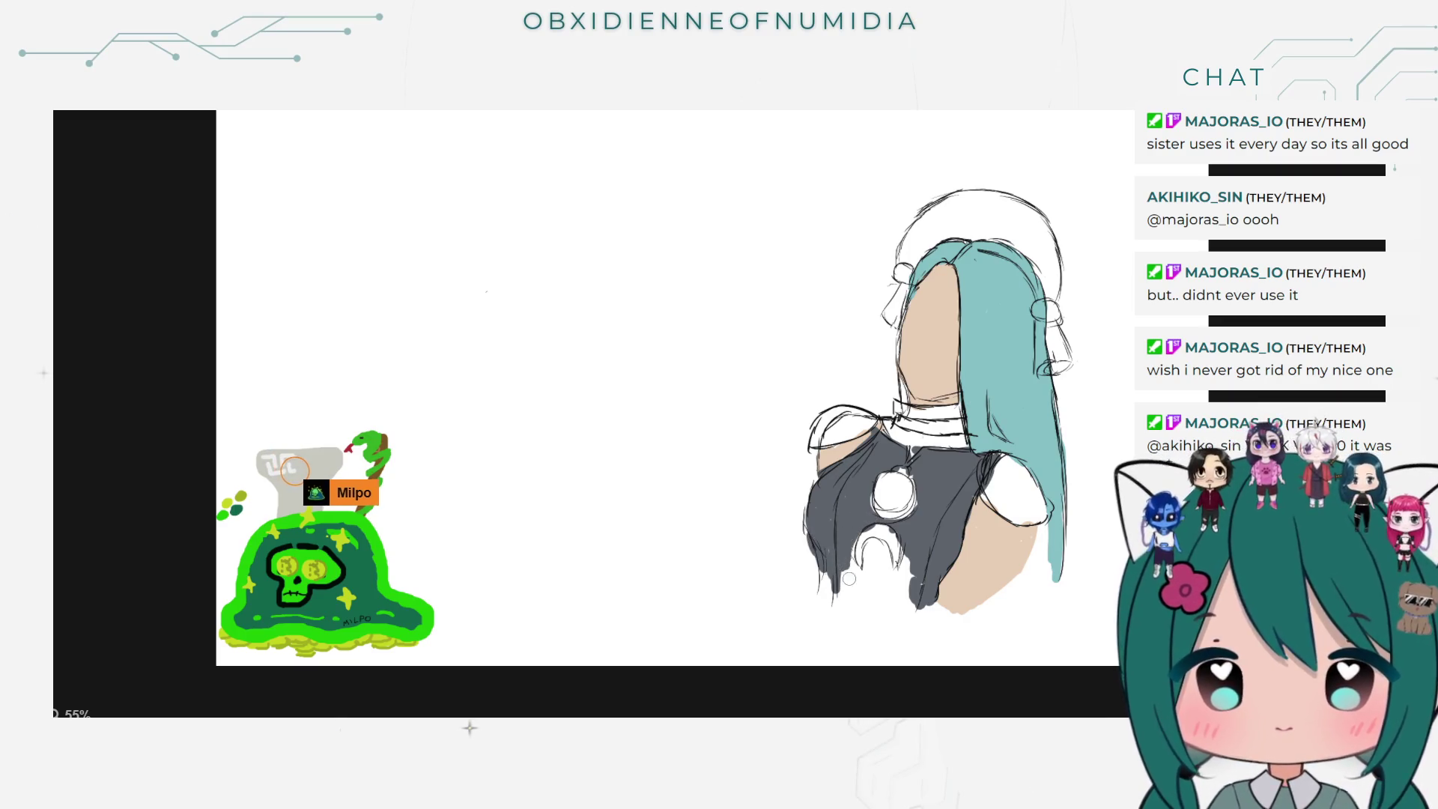
left_click_drag(834, 582, 825, 595)
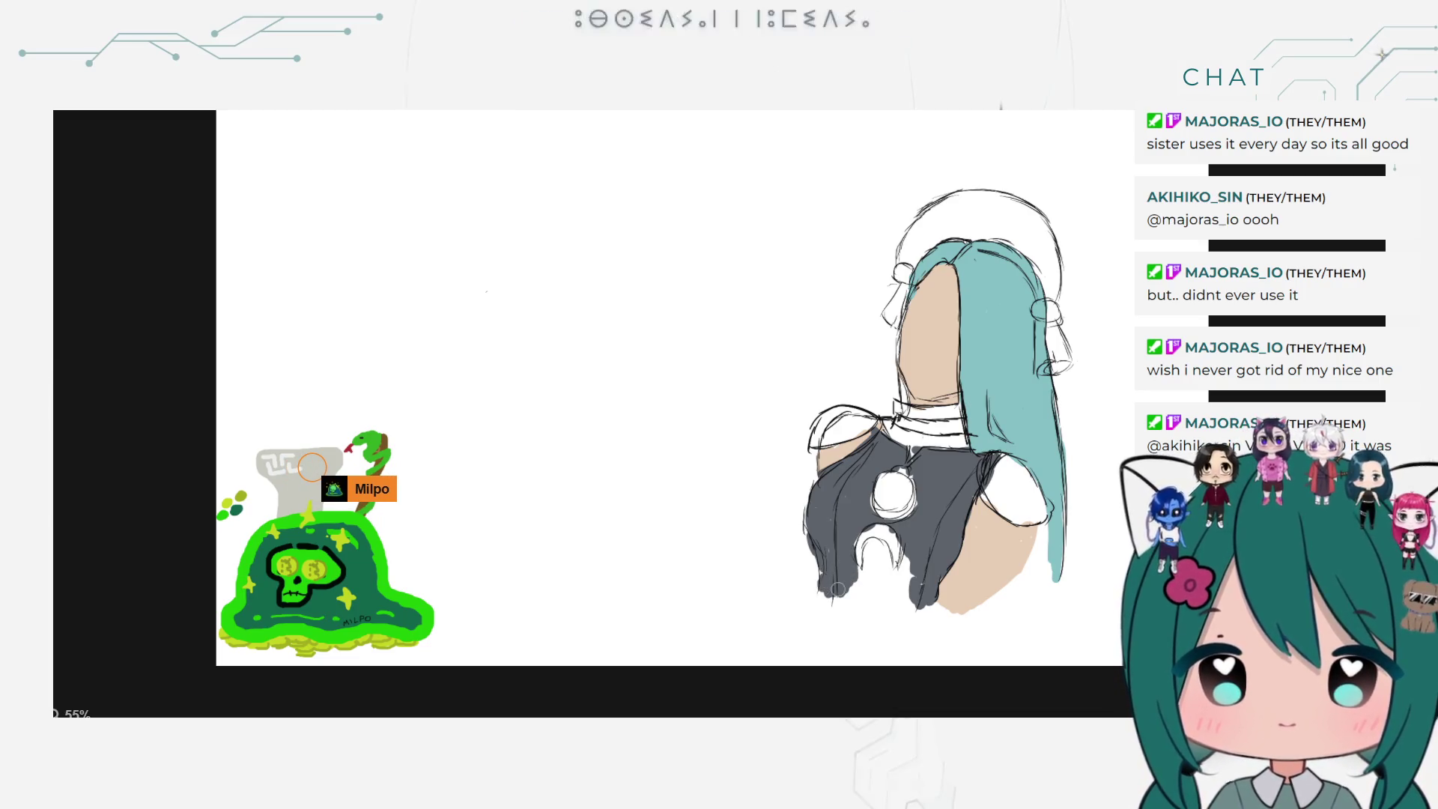
mouse_move(917, 573)
left_mouse_down()
mouse_move(869, 556)
mouse_move(874, 568)
mouse_move(851, 546)
mouse_move(898, 592)
mouse_move(861, 584)
left_mouse_up()
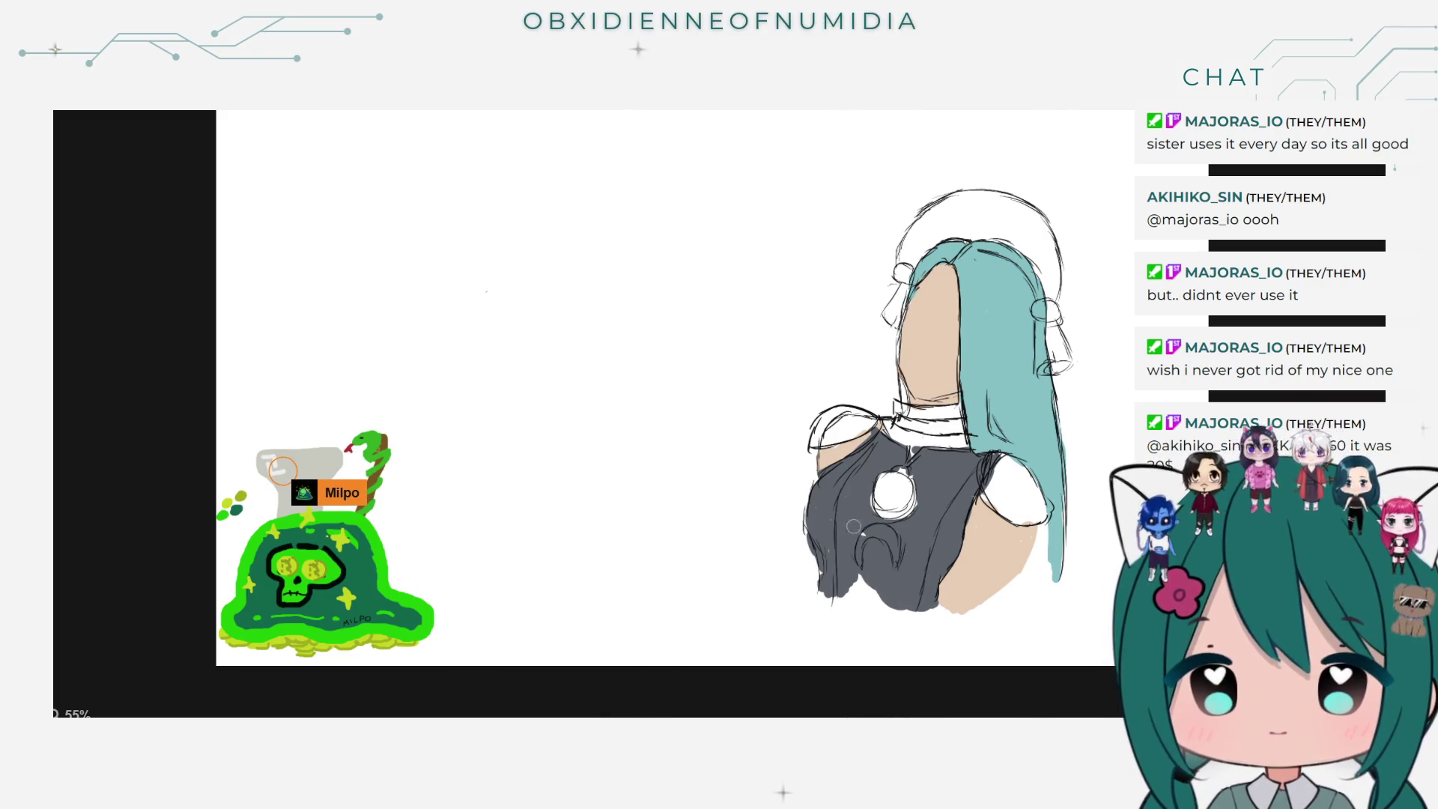
mouse_move(854, 526)
left_mouse_down()
mouse_move(824, 569)
mouse_move(882, 600)
left_mouse_up()
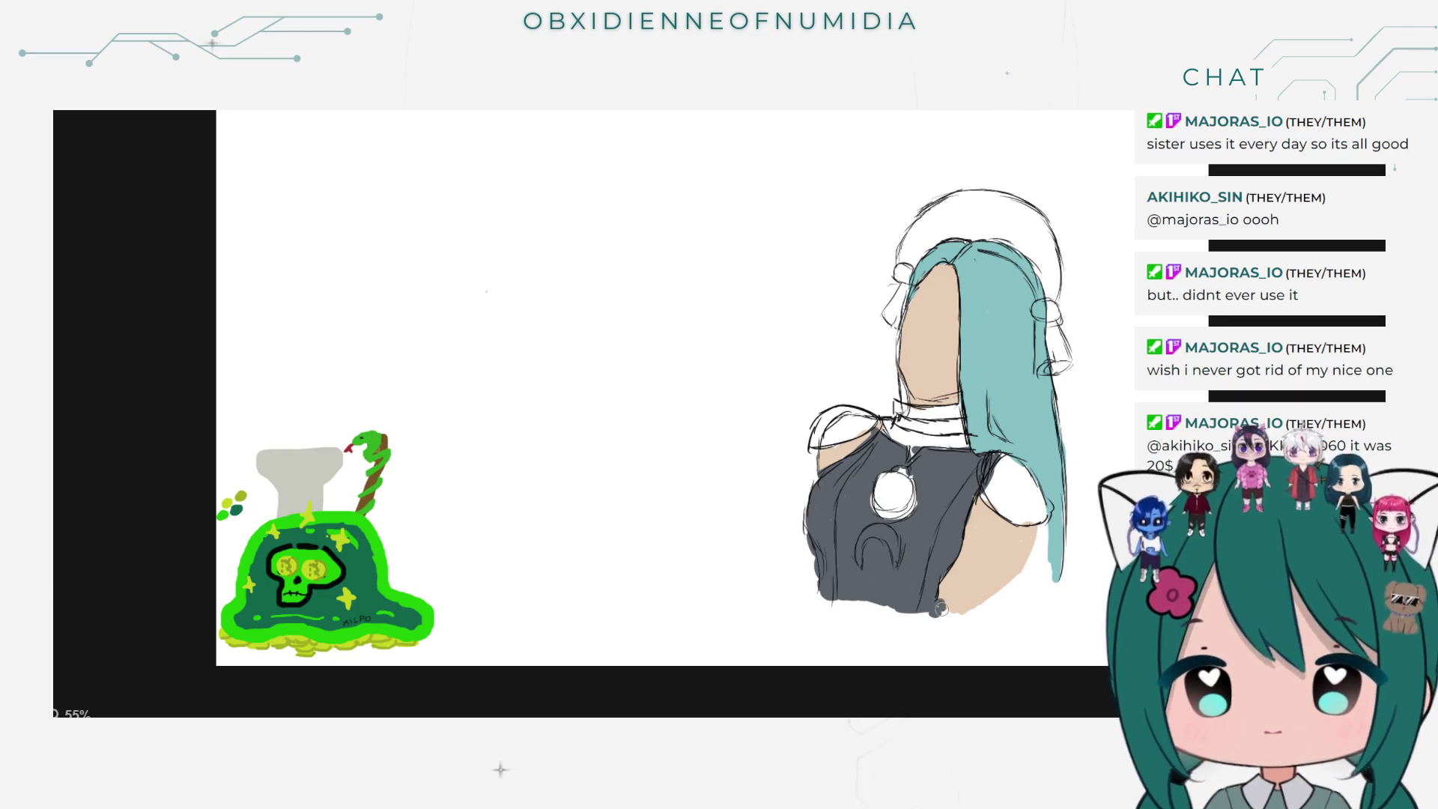
left_click_drag(925, 614, 805, 593)
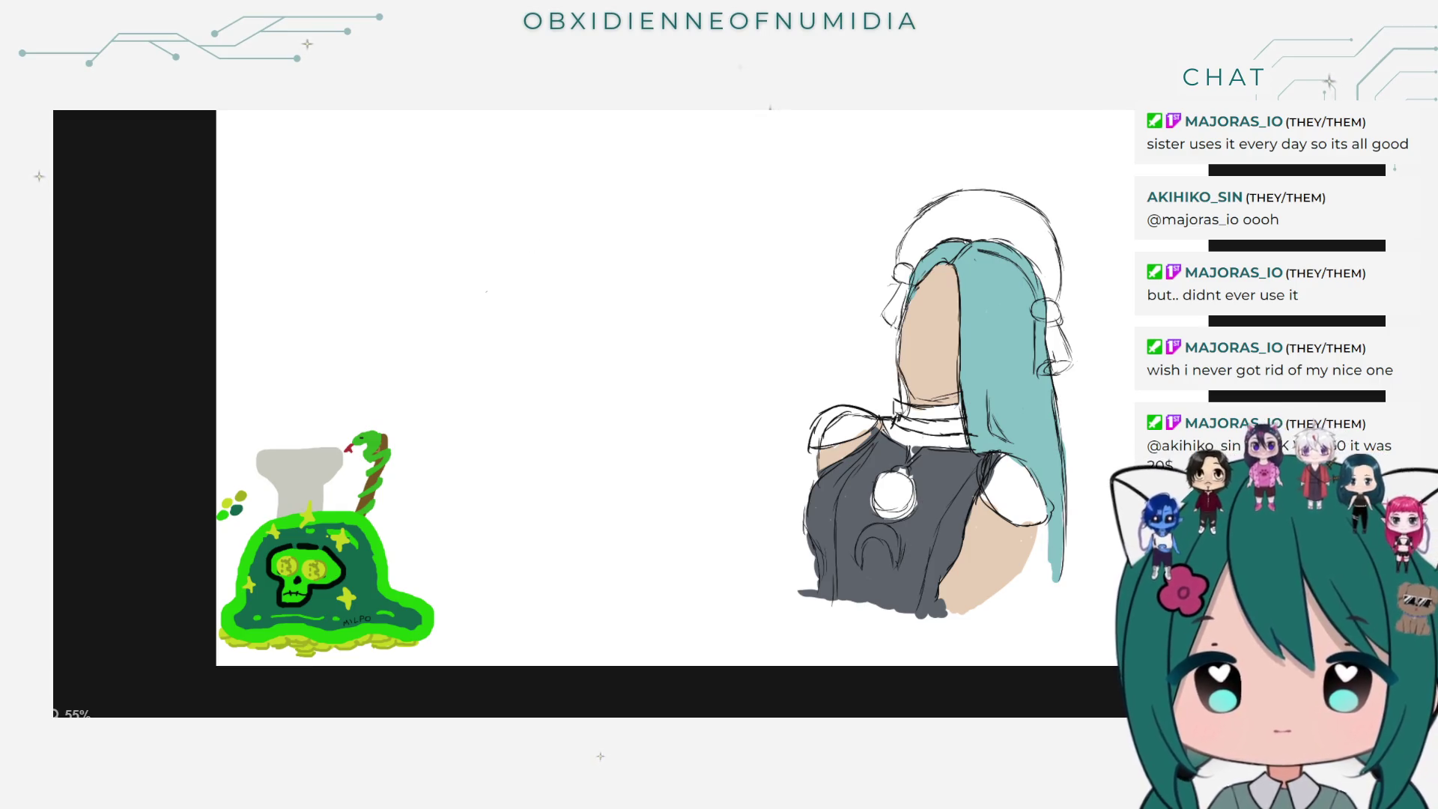
key("ctrl+z")
key("ctrl+z")
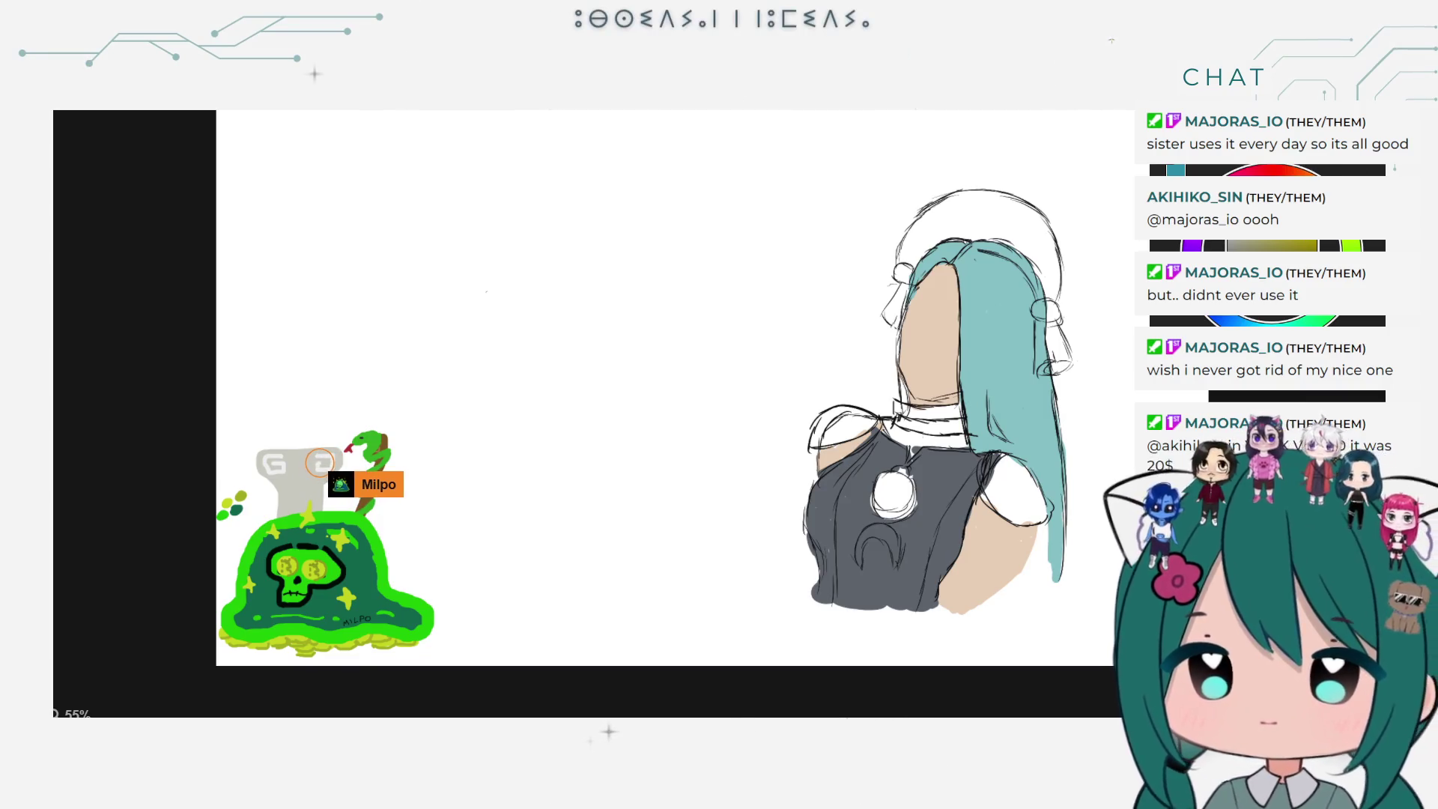
Step: Paint dark olive patches over the right and left shoulders
left_click_drag(1014, 479, 1001, 470)
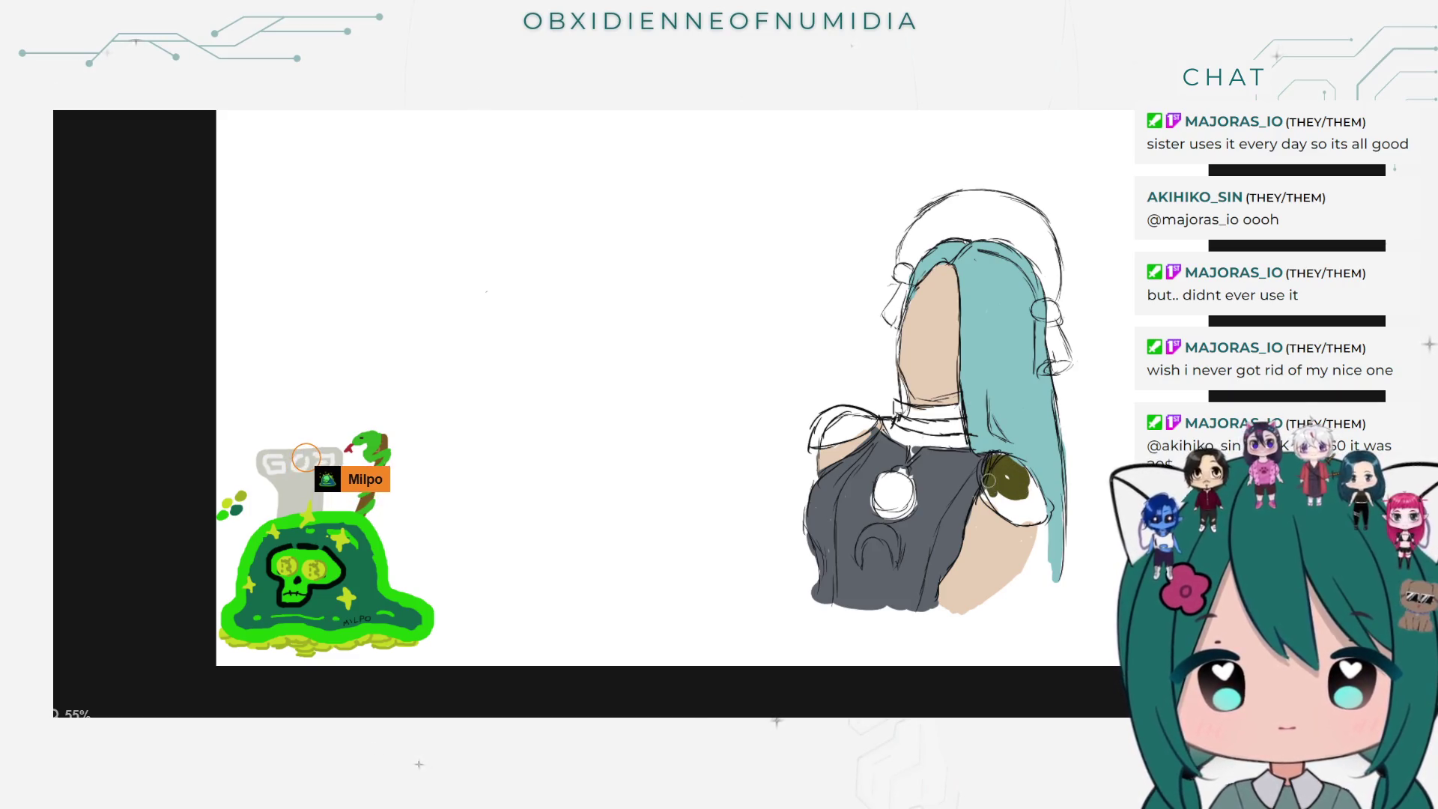
mouse_move(1005, 460)
left_mouse_down()
mouse_move(981, 473)
mouse_move(1009, 462)
mouse_move(1048, 525)
mouse_move(981, 488)
left_mouse_up()
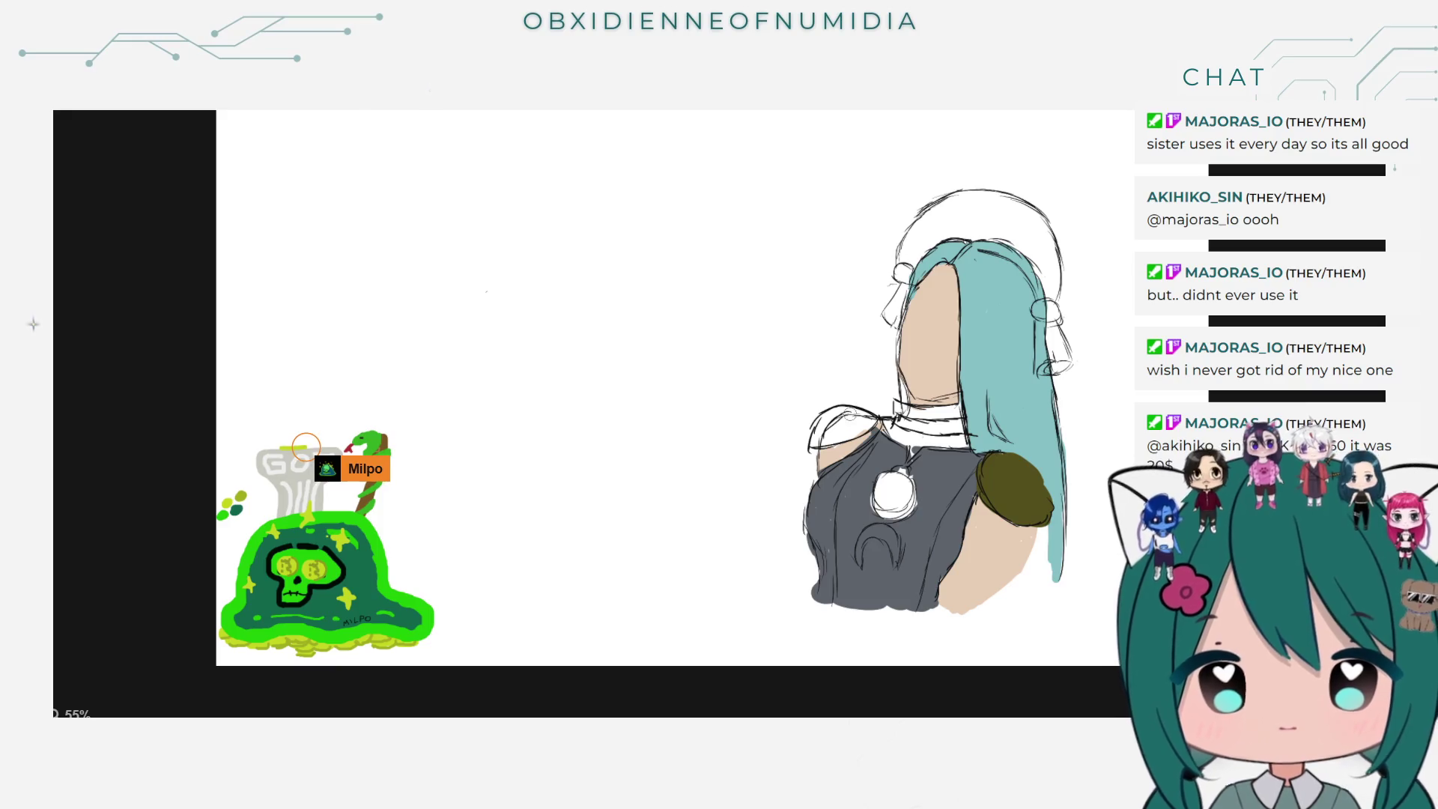
mouse_move(844, 427)
left_mouse_down()
mouse_move(861, 425)
mouse_move(828, 435)
left_mouse_up()
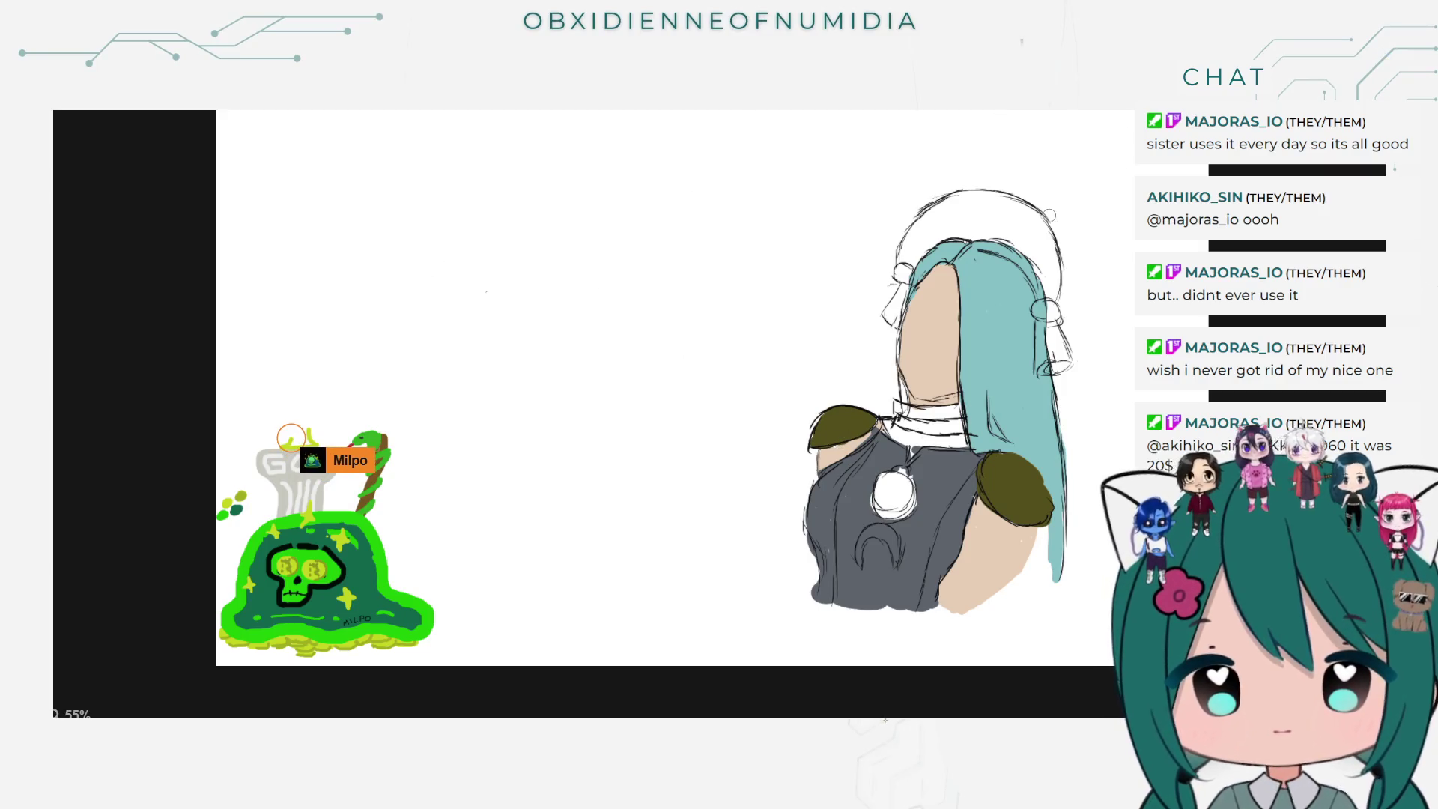
Step: Toggle one layer's visibility, then begin painting an olive hood over the hair
mouse_move(1168, 303)
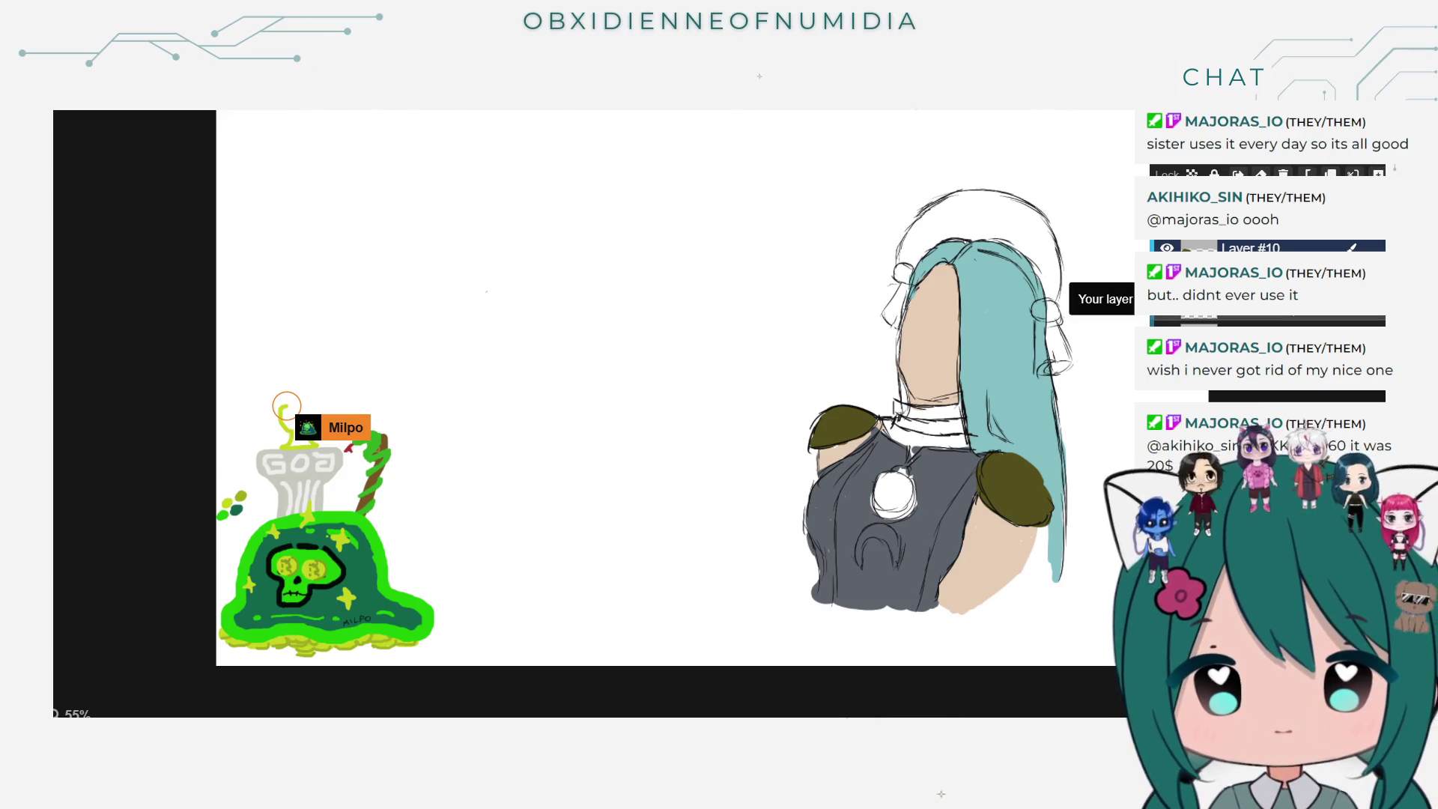
left_click(1166, 321)
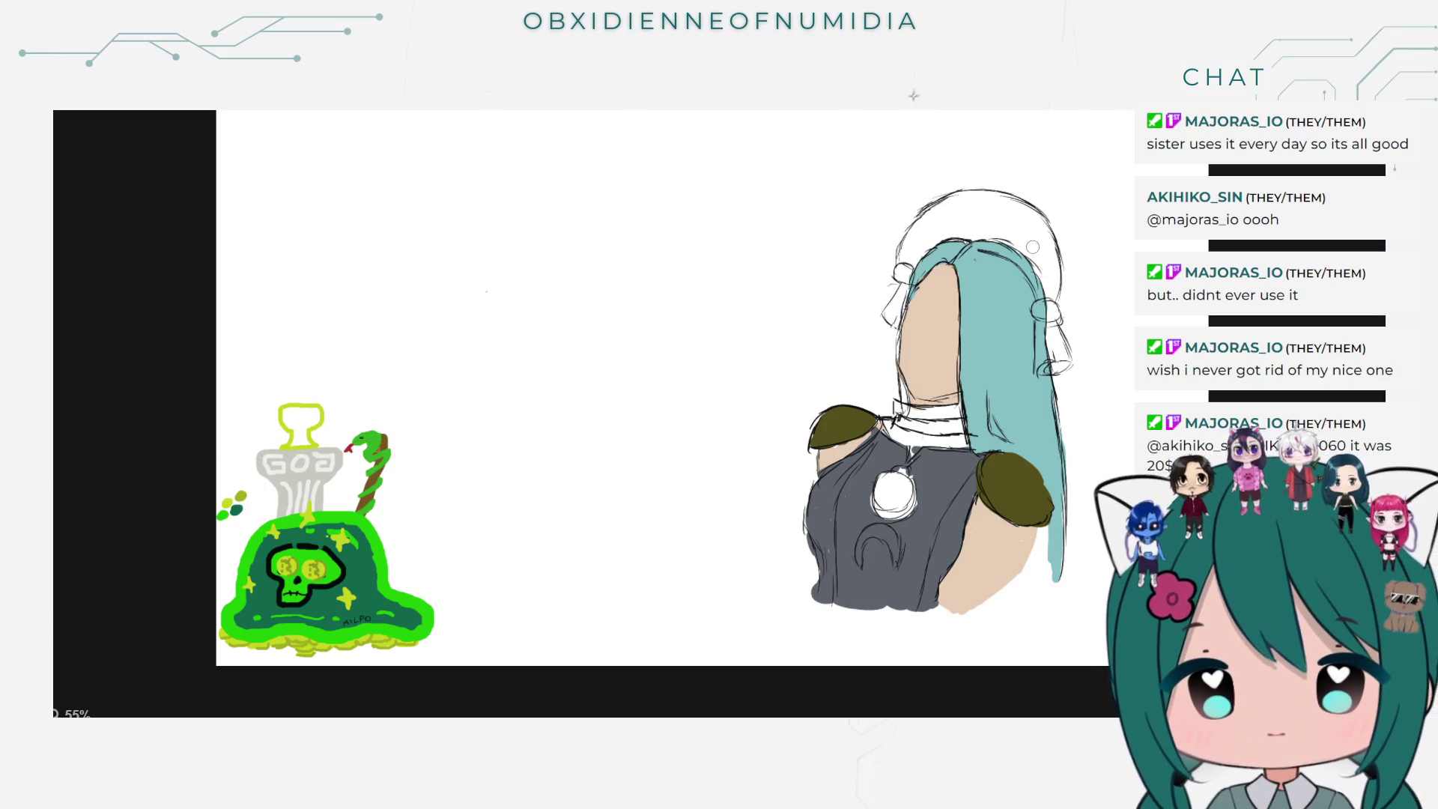
mouse_move(1022, 255)
left_mouse_down()
mouse_move(1036, 291)
mouse_move(1052, 291)
left_mouse_up()
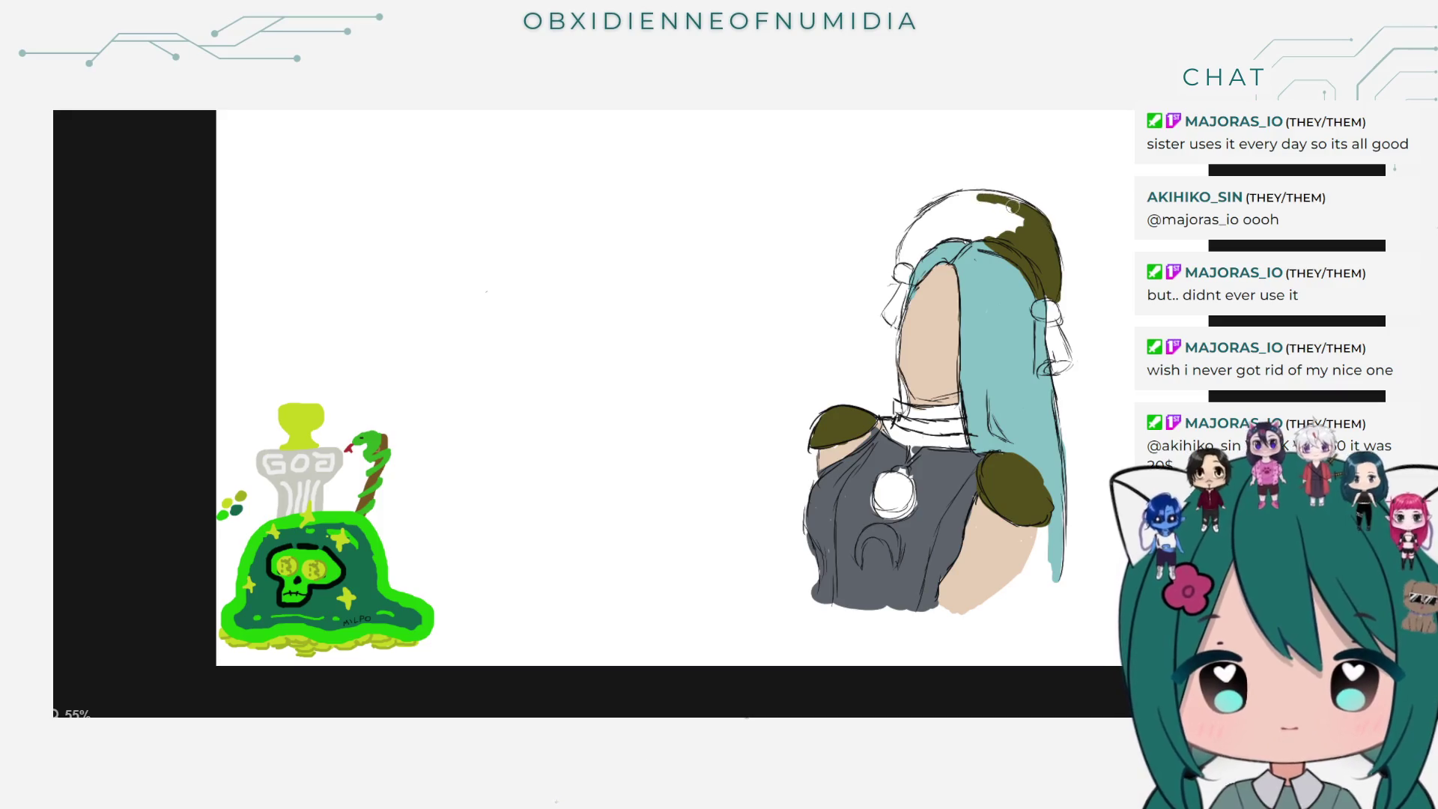
Step: Fill the olive hood across the hair's top edge and upper left, redoing one bad stroke
left_click_drag(1015, 236, 918, 249)
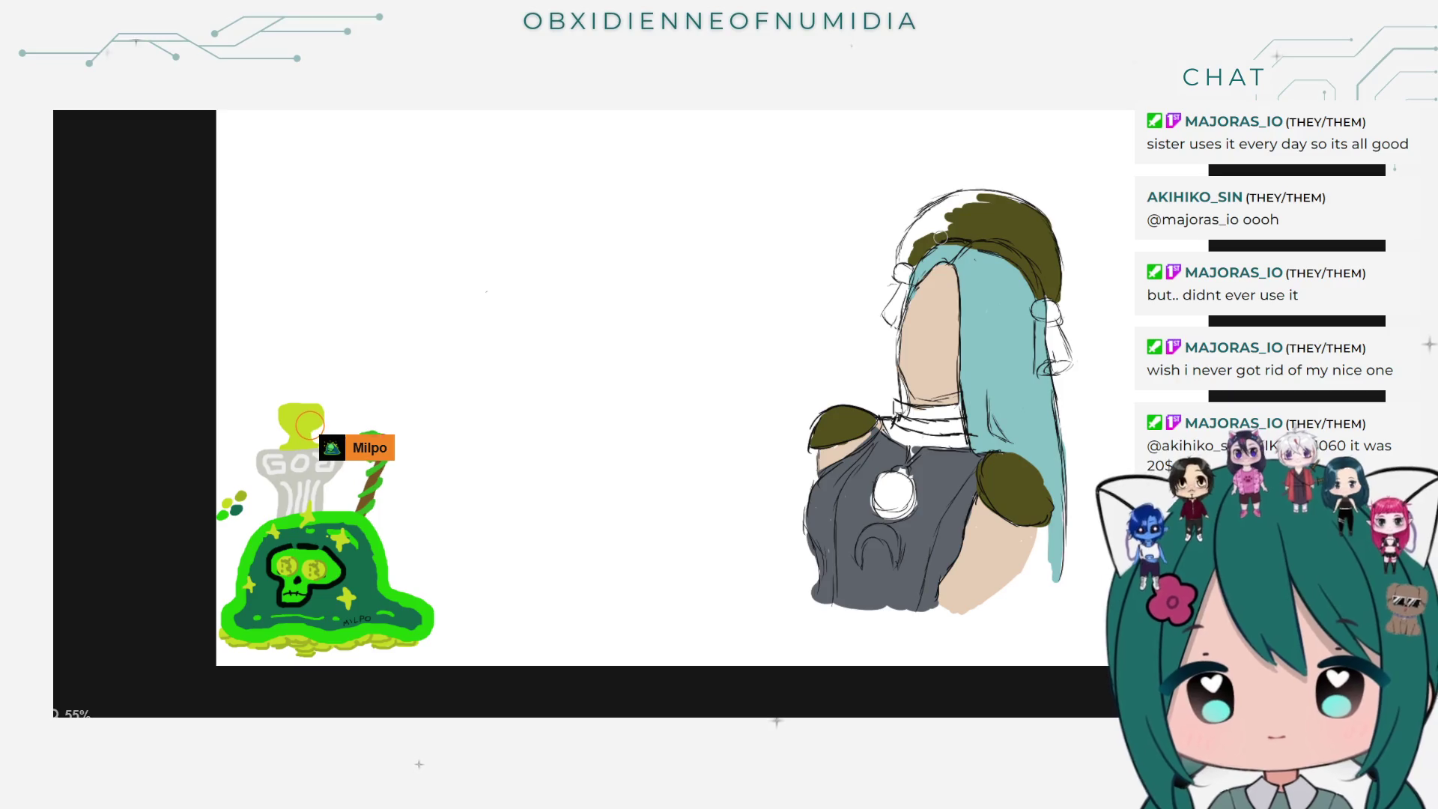
left_click_drag(960, 215, 977, 201)
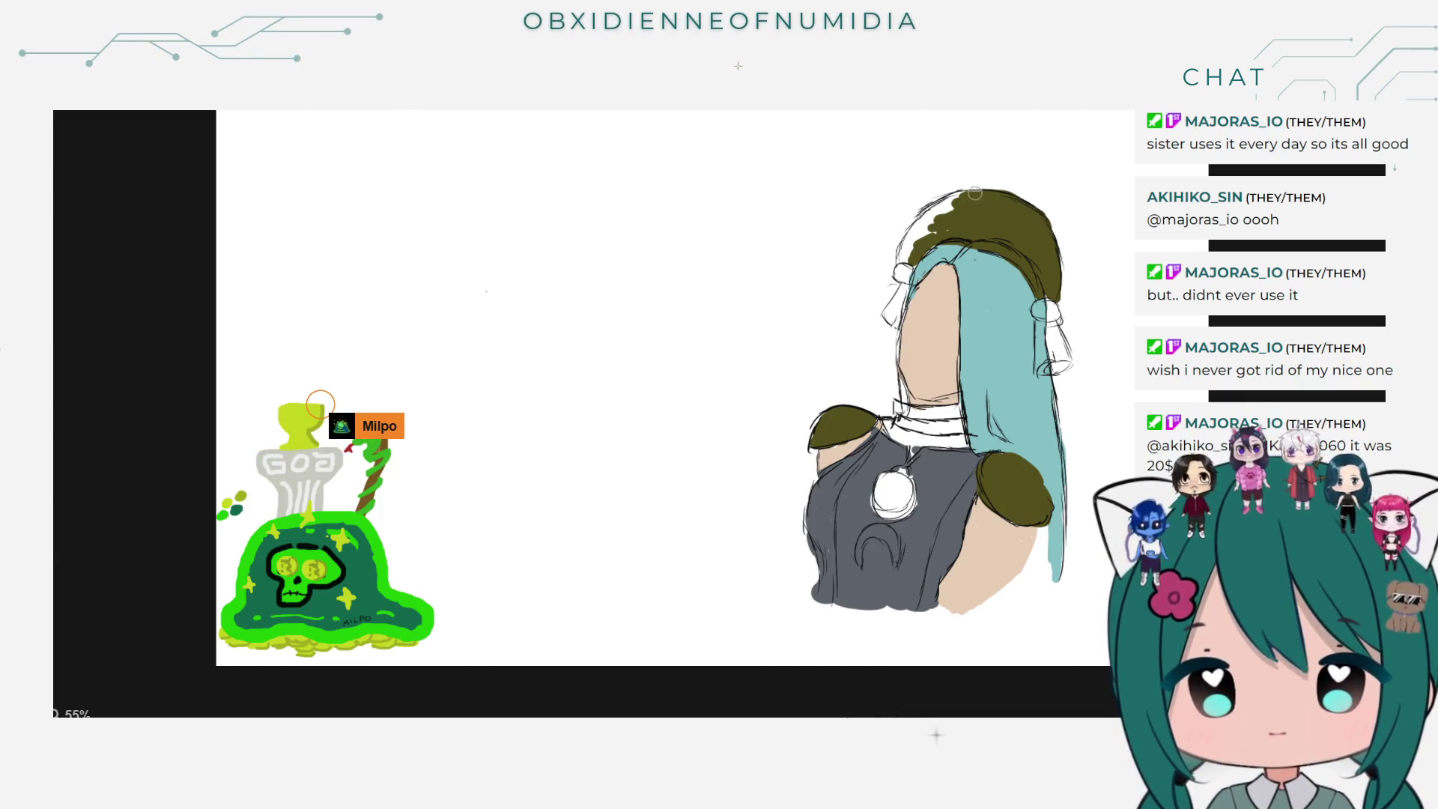
mouse_move(945, 221)
left_mouse_down()
mouse_move(941, 209)
mouse_move(919, 225)
left_mouse_up()
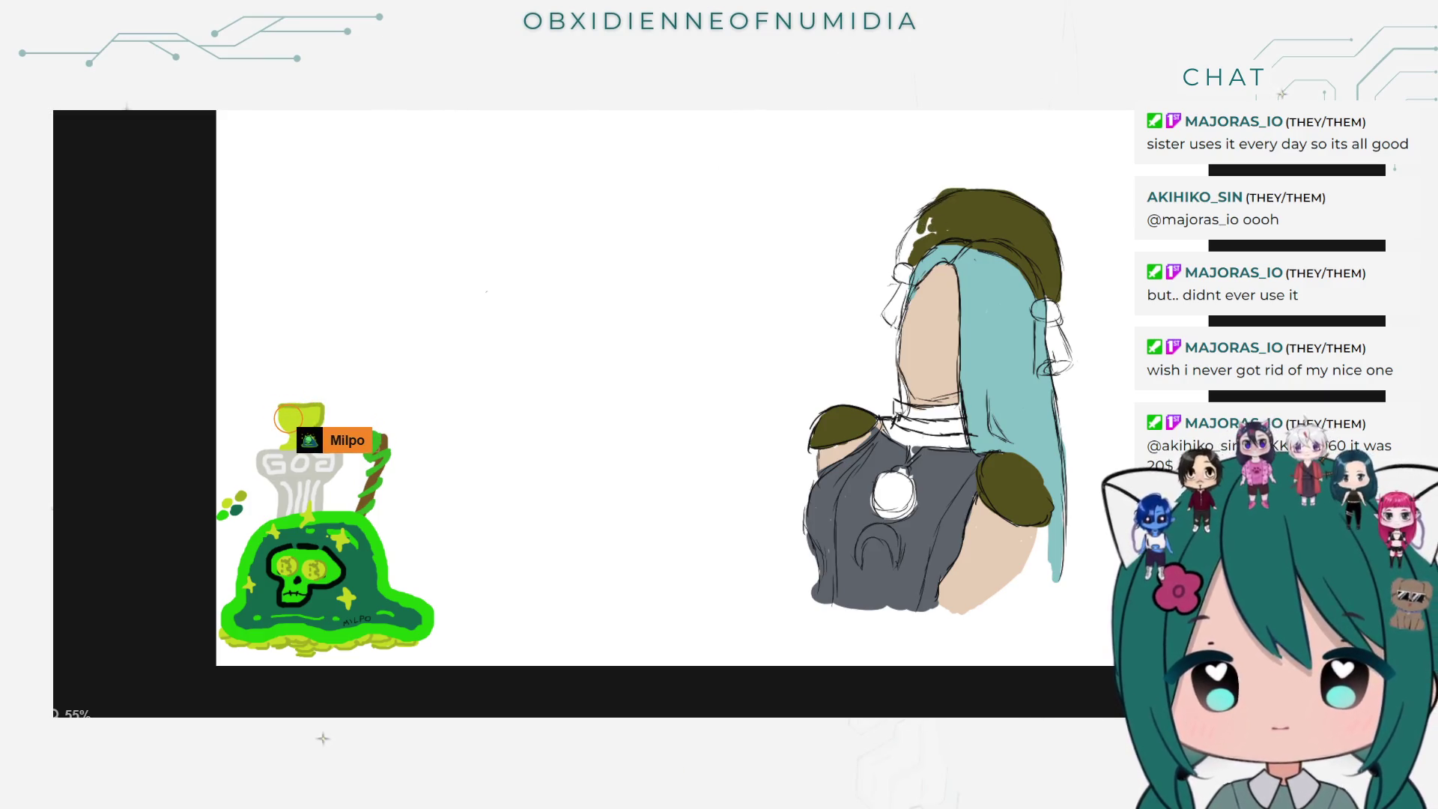
key("ctrl+z")
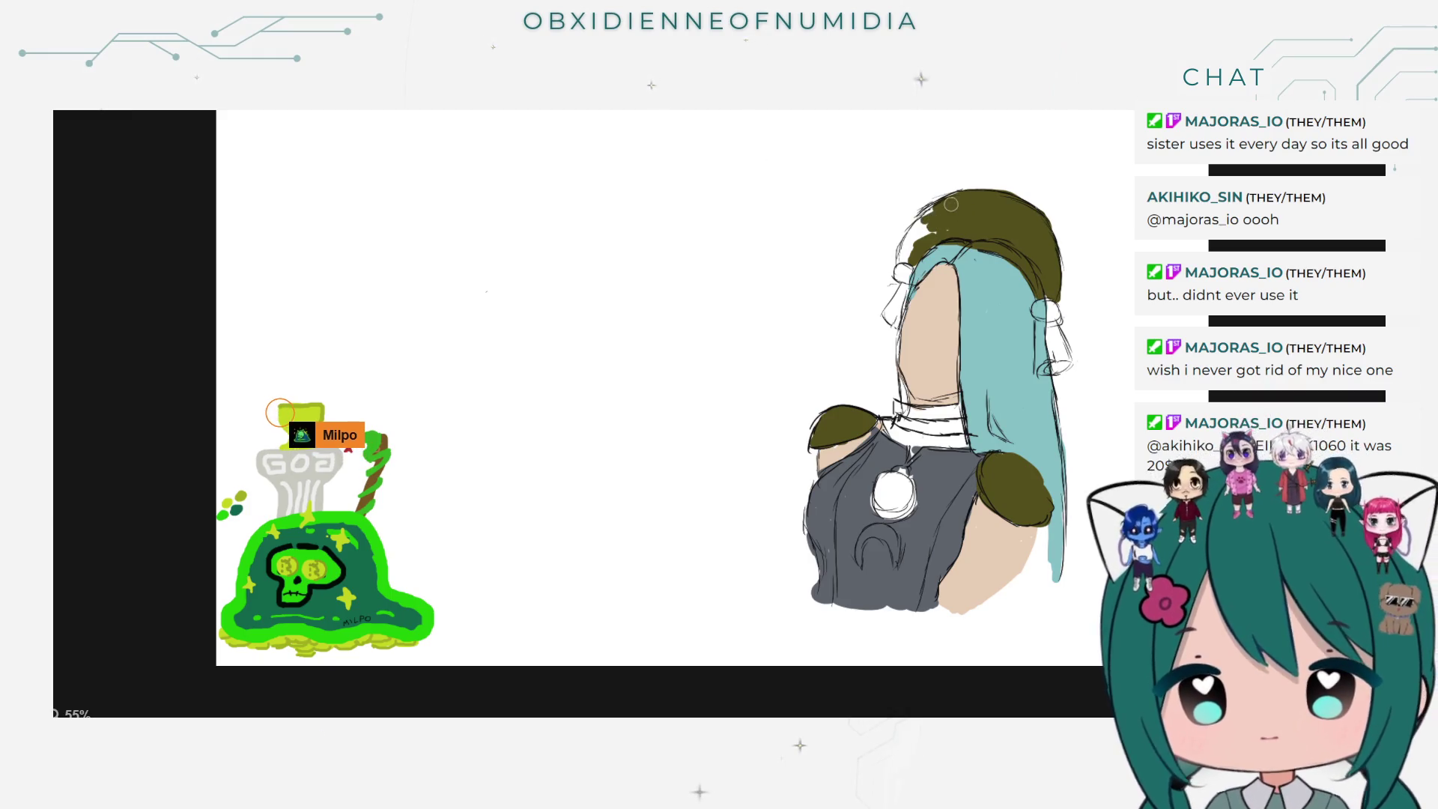
mouse_move(945, 203)
left_mouse_down()
mouse_move(909, 233)
mouse_move(952, 225)
left_mouse_up()
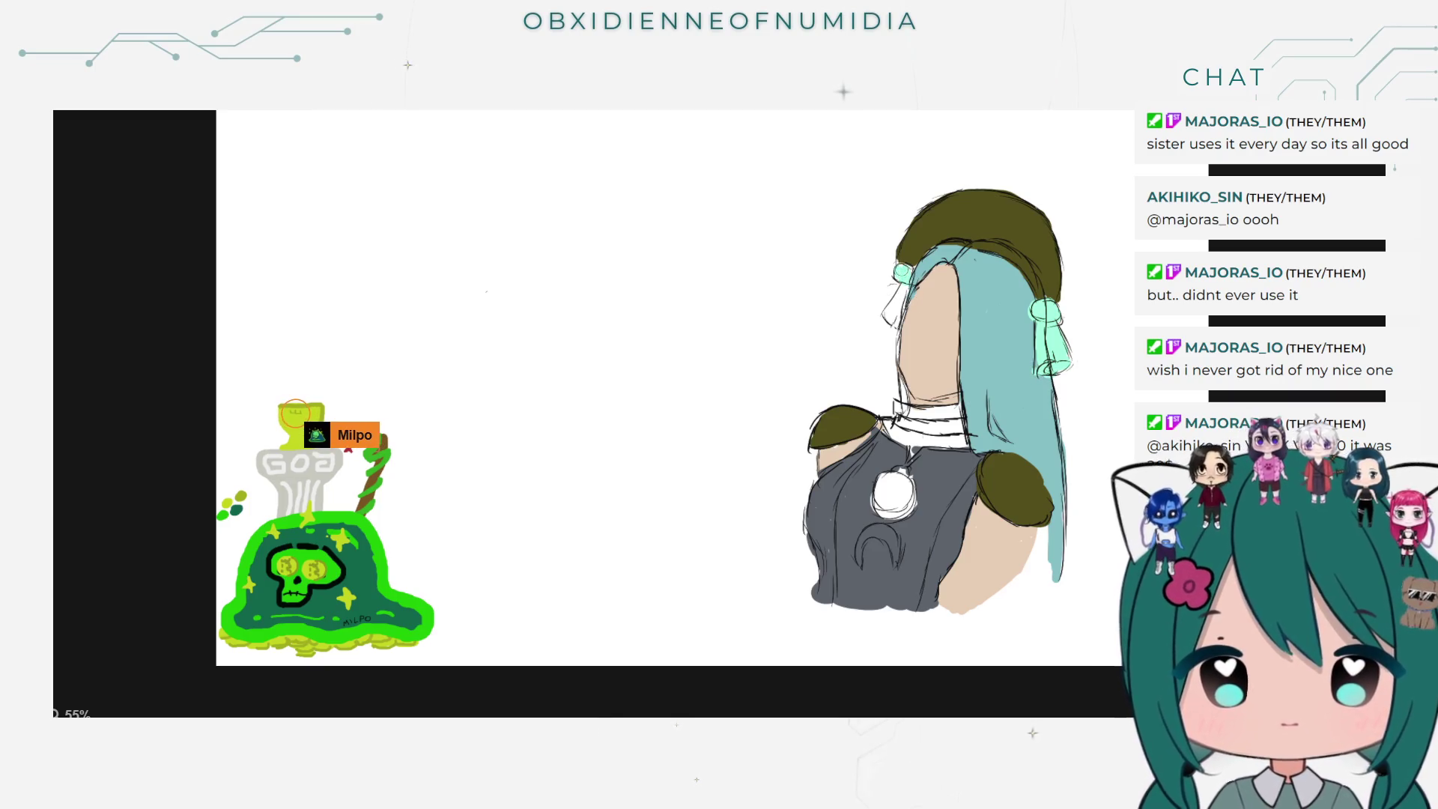
Step: Bucket-fill the left ribbon mint, then toggle the shoulder-pad layer off and on to check it
left_click(894, 308)
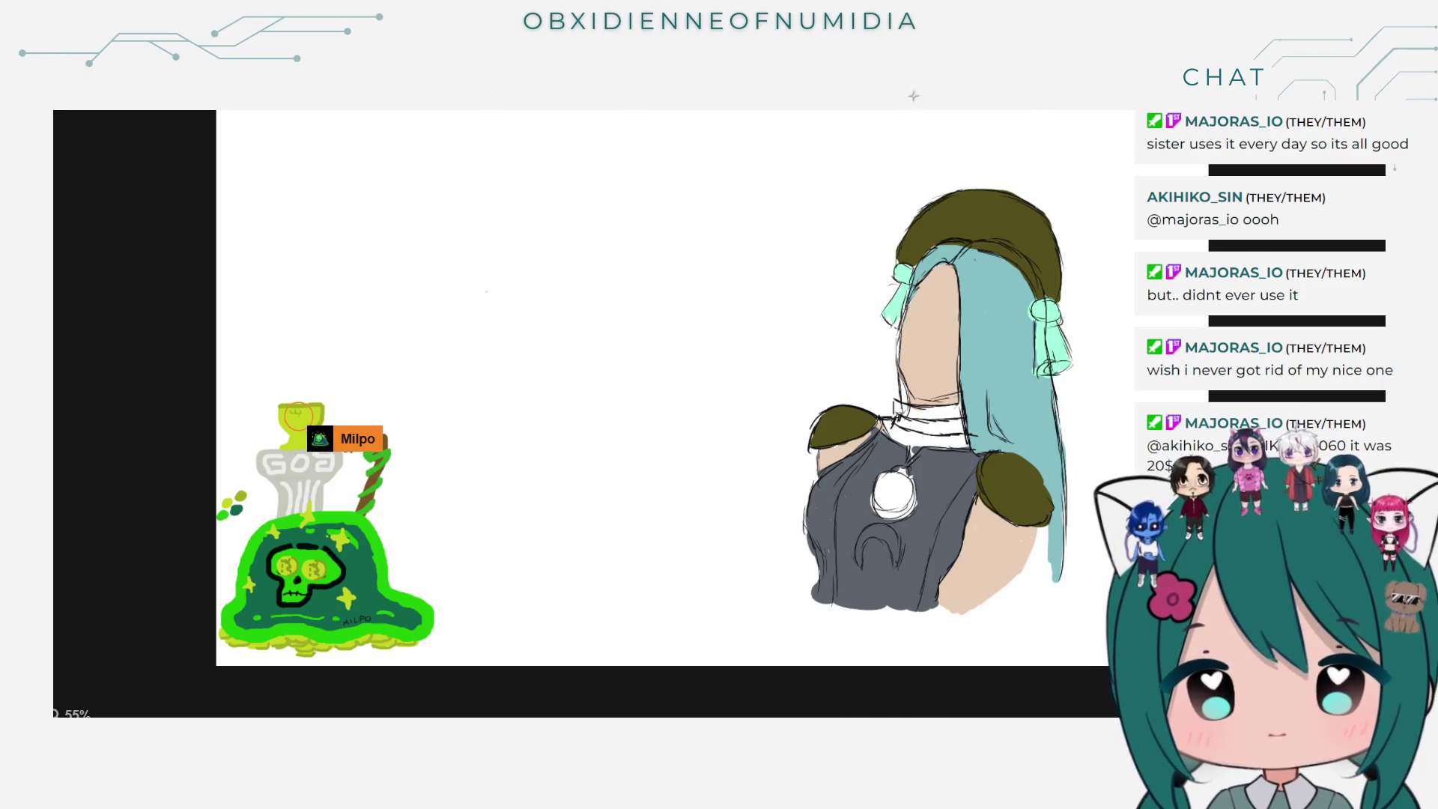
key("F7")
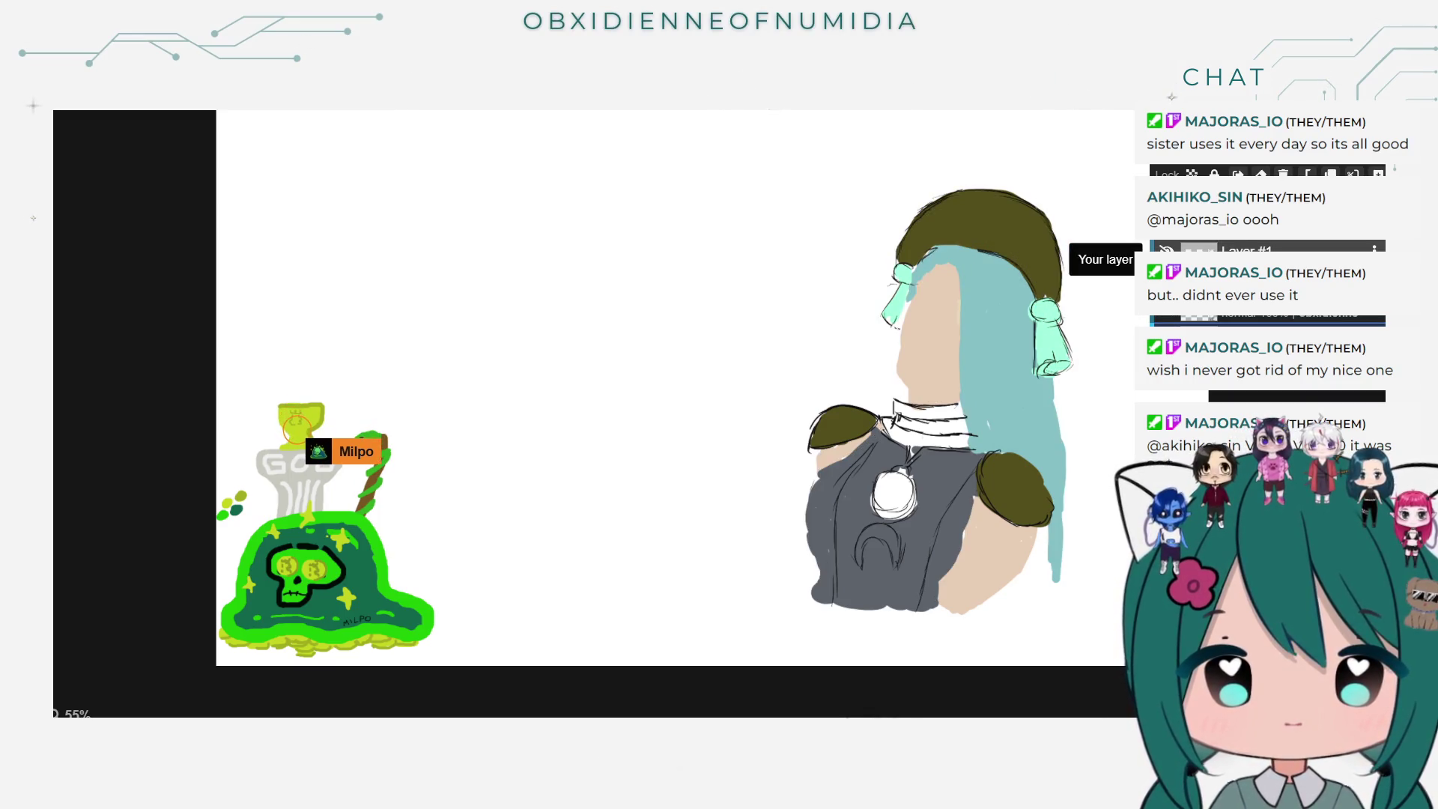
scroll(1166, 317, "down", 2)
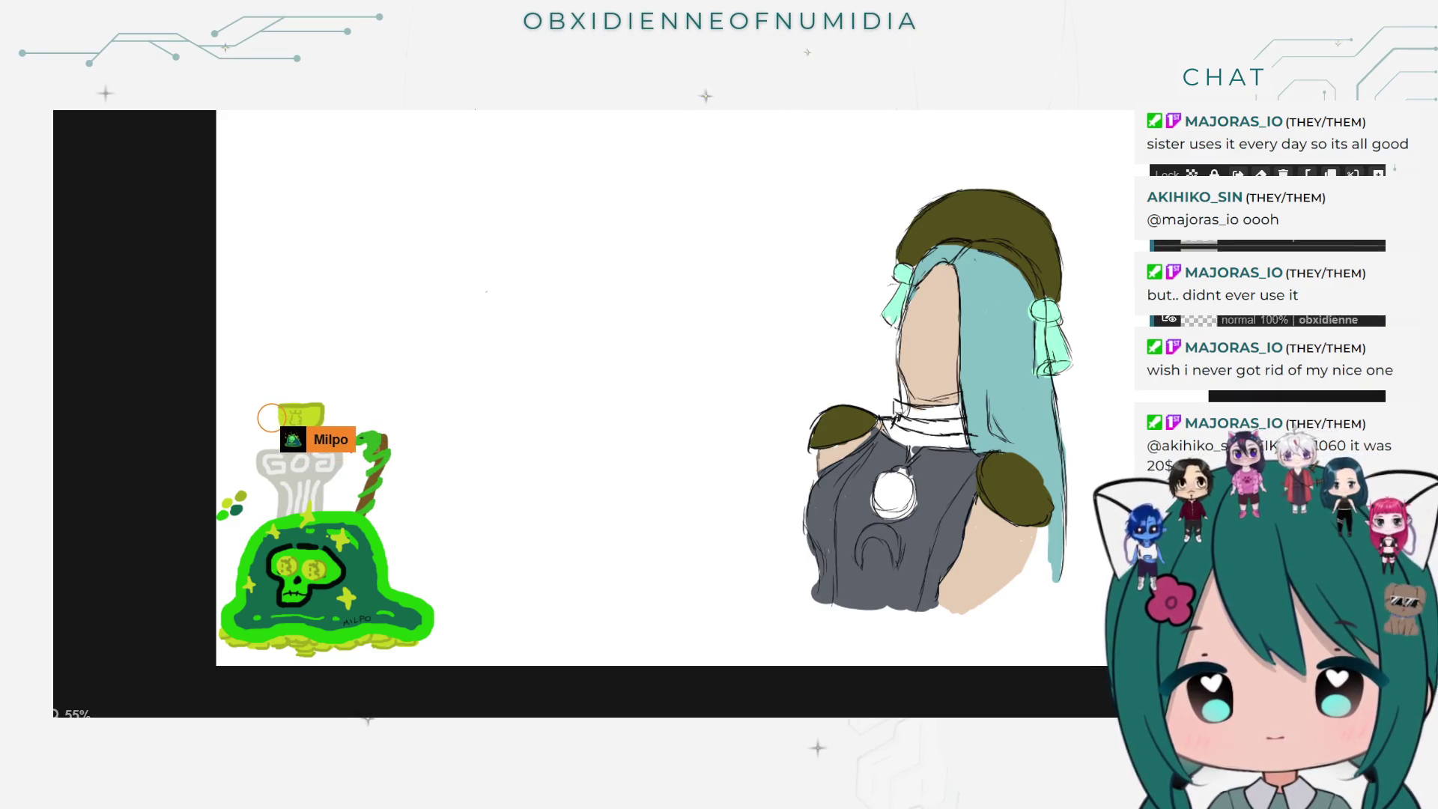
left_click(1166, 318)
left_click(1167, 317)
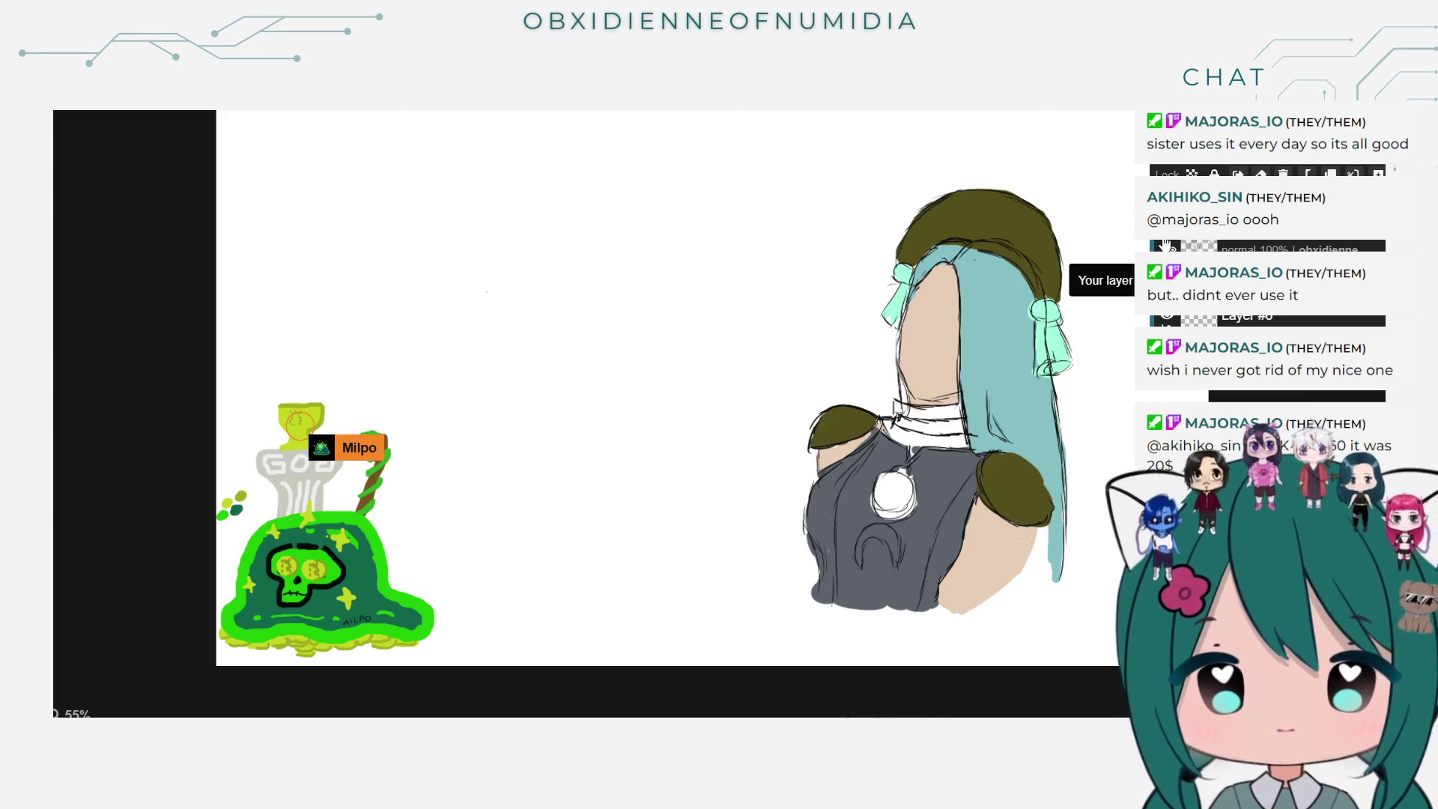
left_click(1169, 245)
left_click(1169, 246)
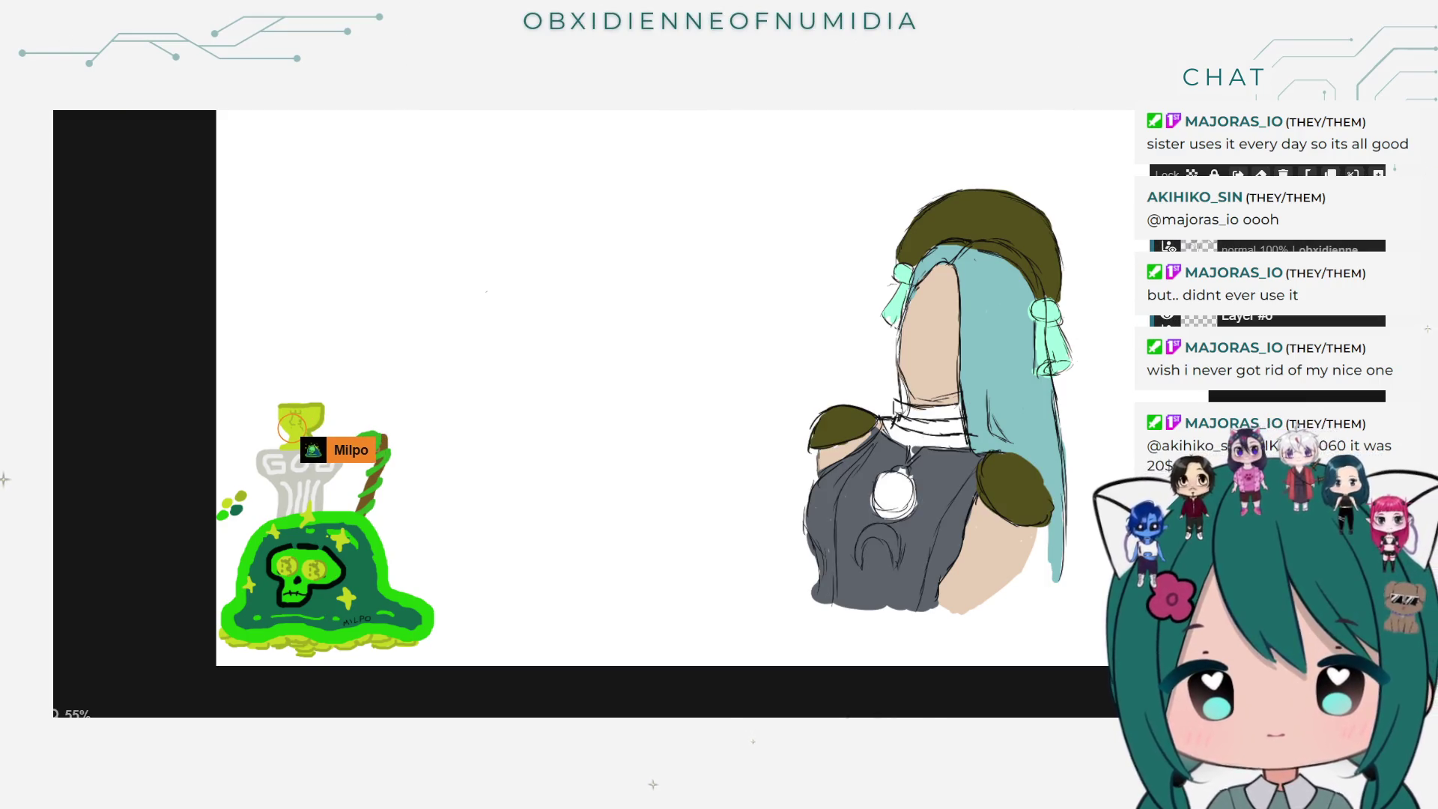
scroll(1180, 245, "down", 2)
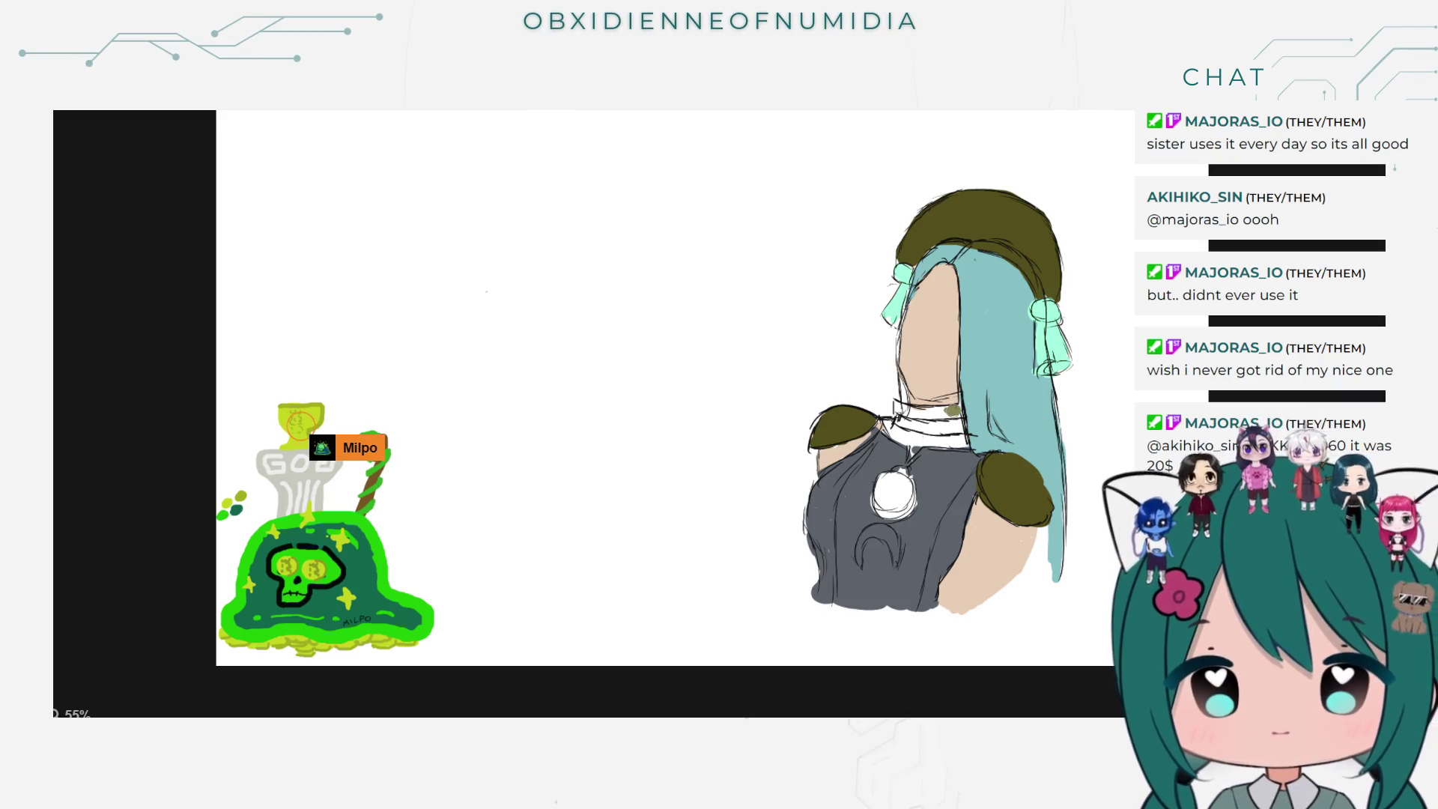
Step: Paint the collar band olive, ring the white pendant, and darken the hood's lower edge
left_click_drag(958, 417, 903, 411)
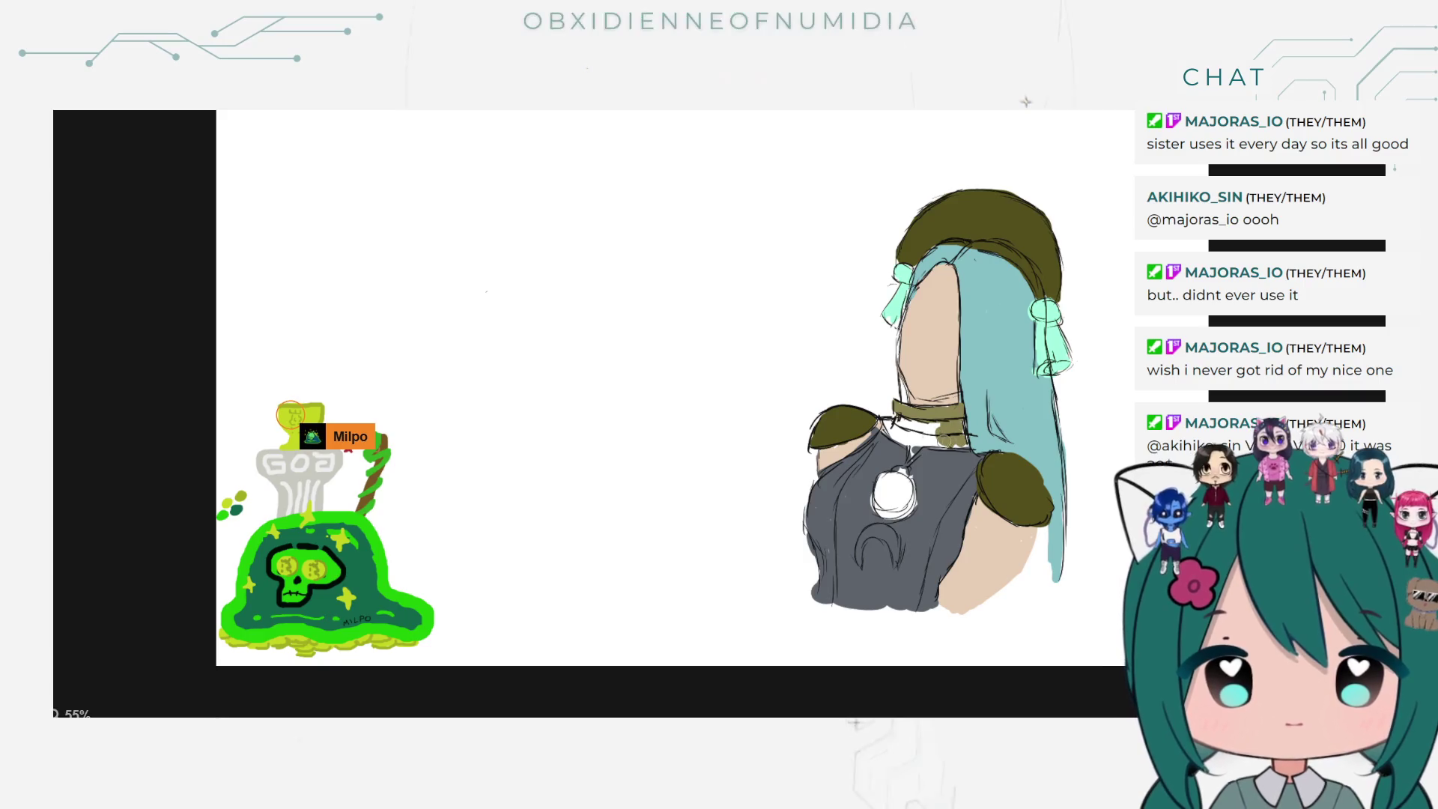
left_click_drag(942, 423, 958, 429)
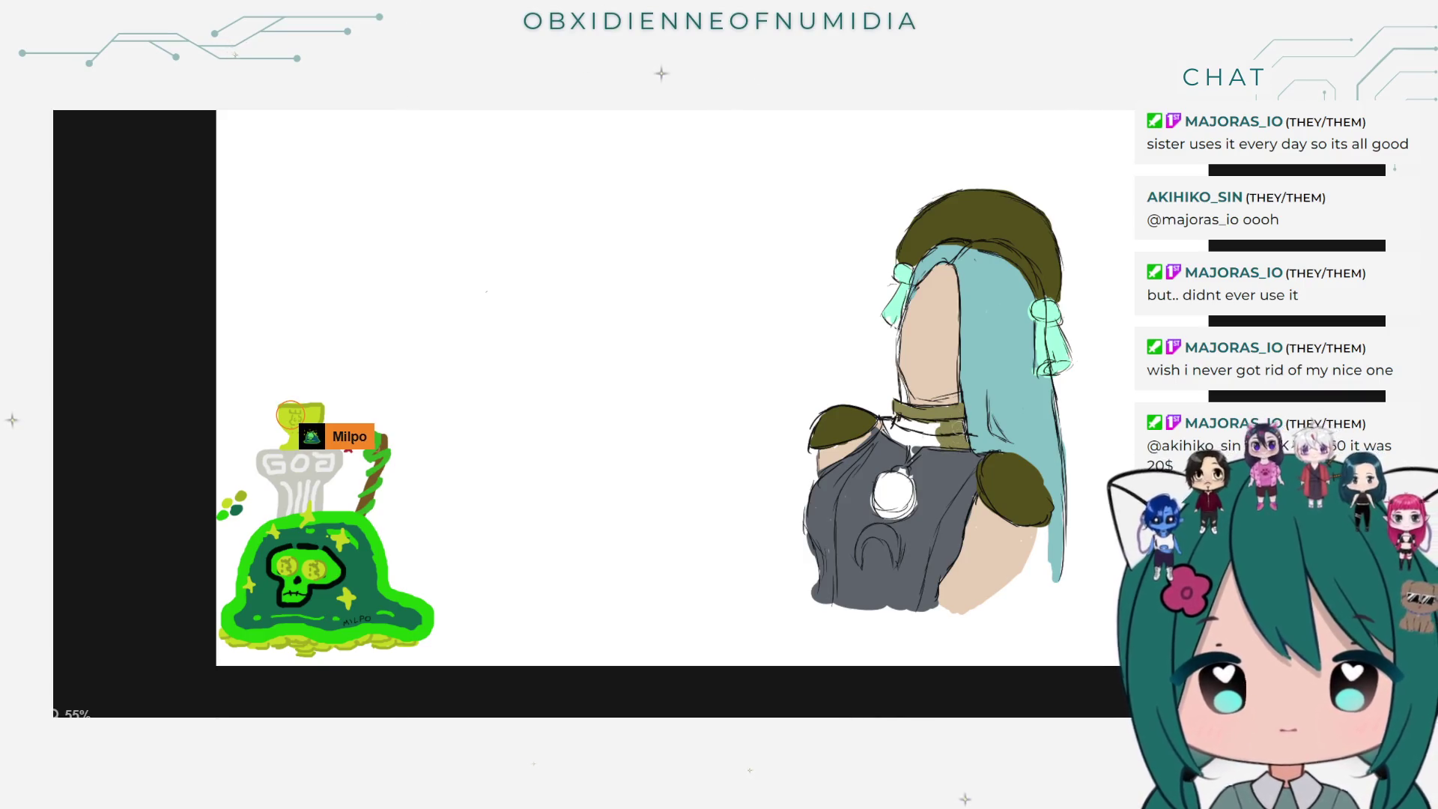
left_click_drag(928, 424, 910, 451)
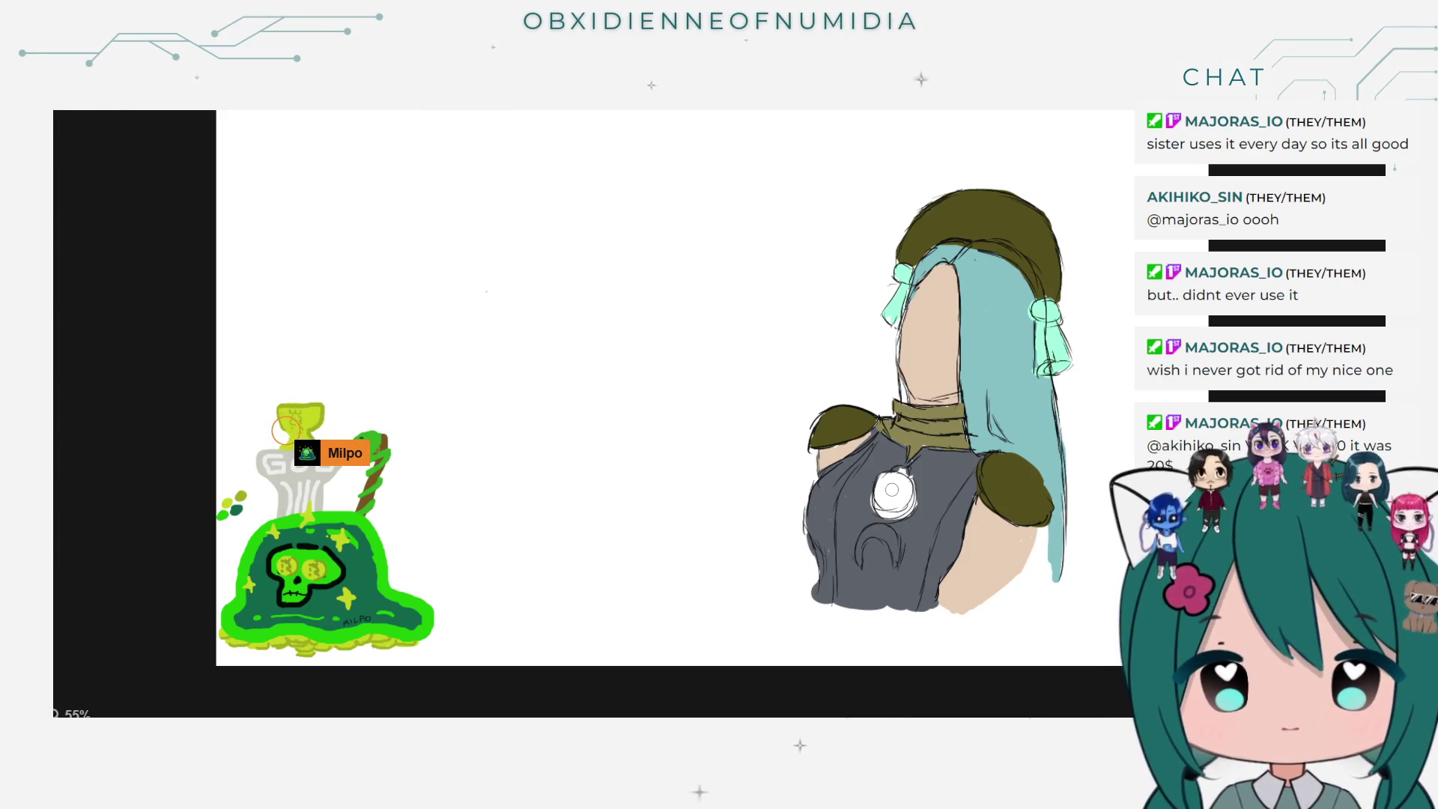
mouse_move(899, 469)
left_mouse_down()
mouse_move(909, 512)
mouse_move(889, 522)
mouse_move(909, 498)
left_mouse_up()
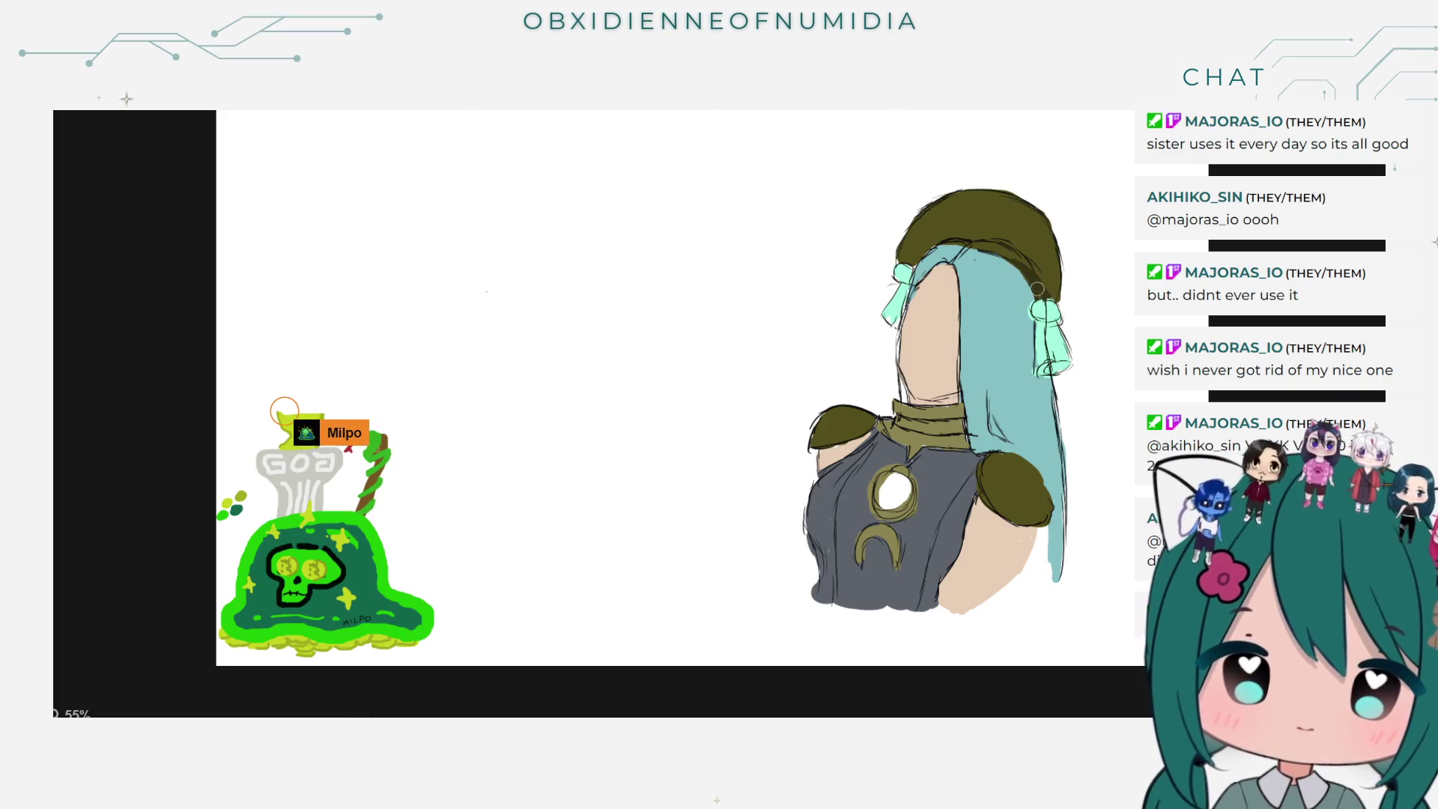
mouse_move(962, 243)
left_mouse_down()
mouse_move(1048, 258)
mouse_move(941, 232)
mouse_move(961, 233)
left_mouse_up()
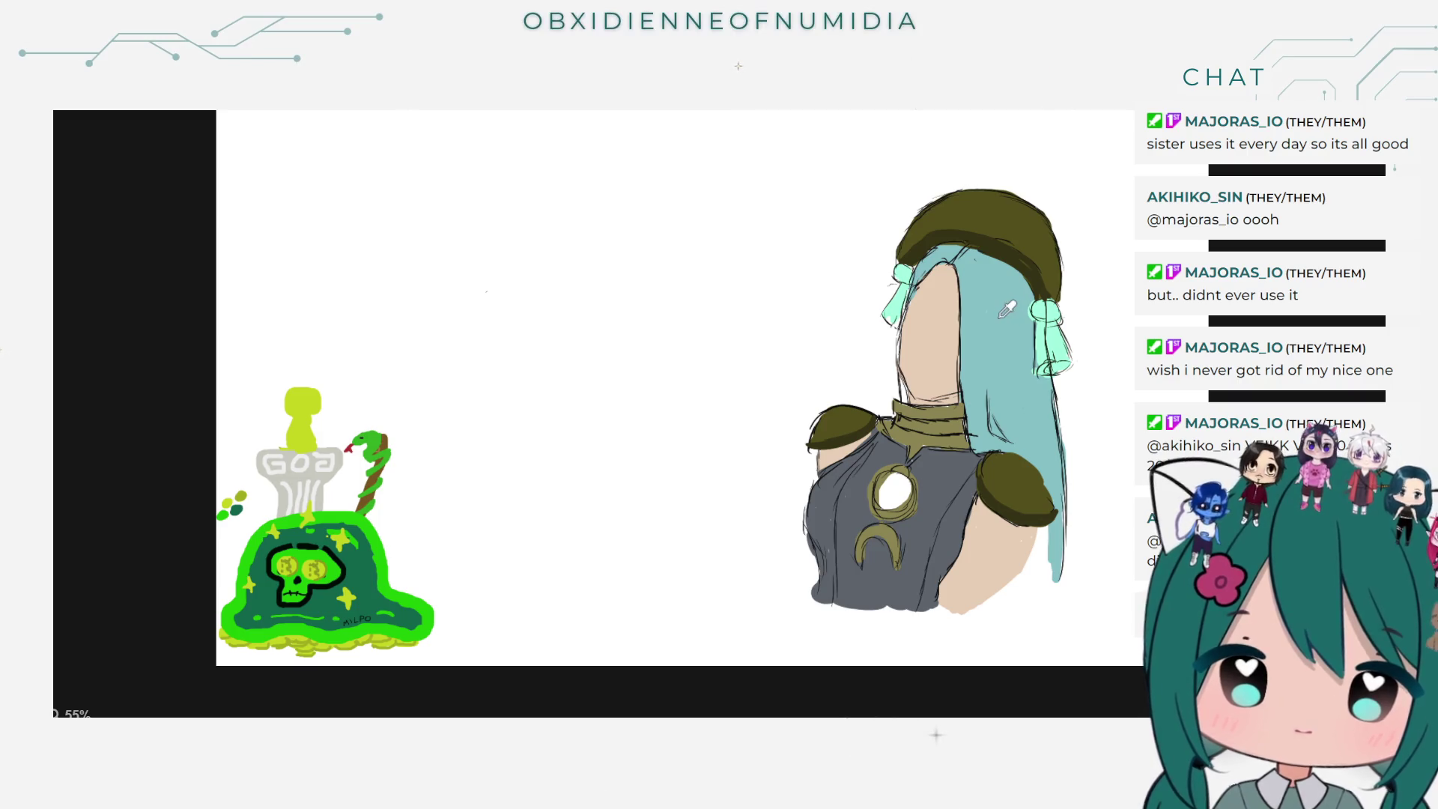
Step: Choose a darker teal brush colour from the colour wheel
right_click(1264, 241)
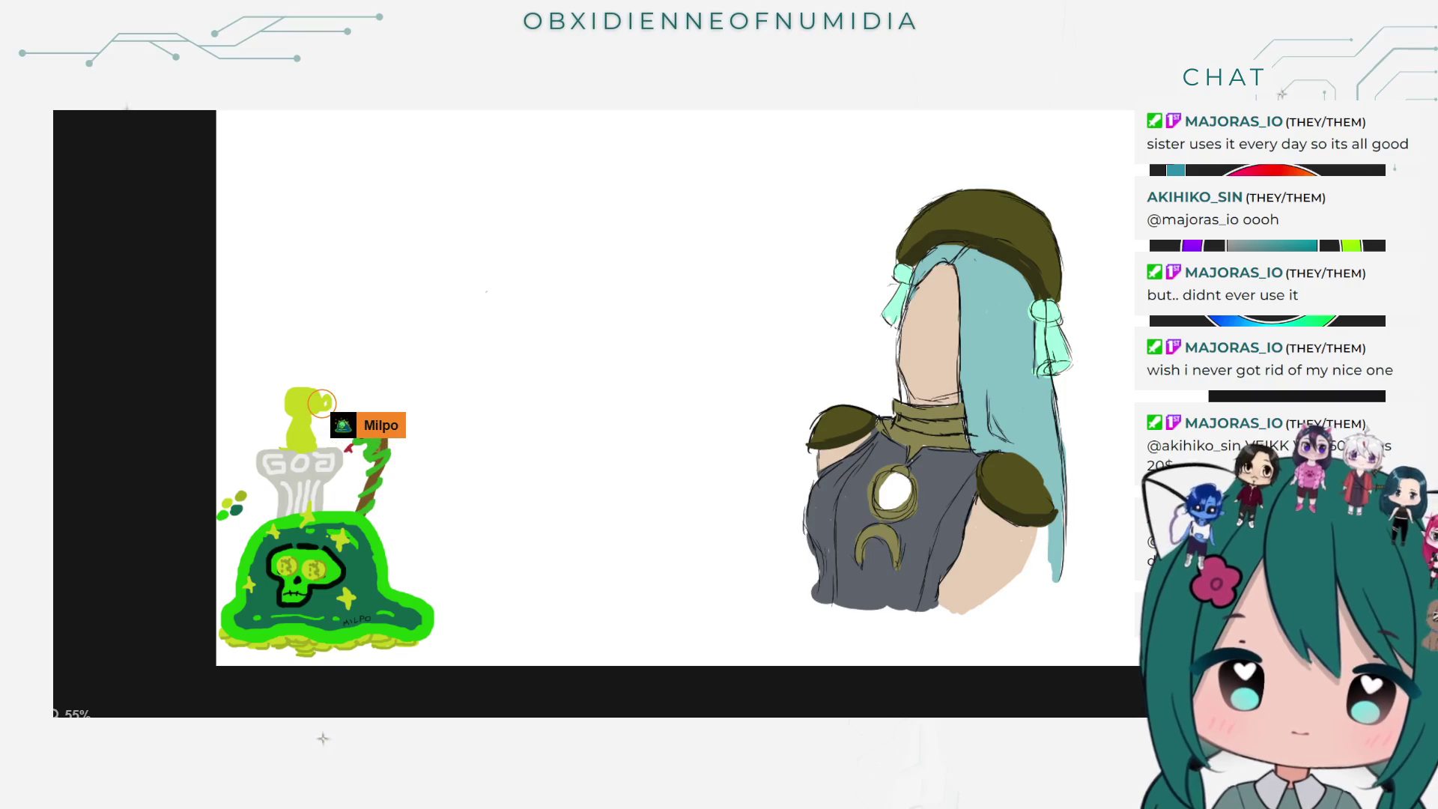
left_click(1001, 416)
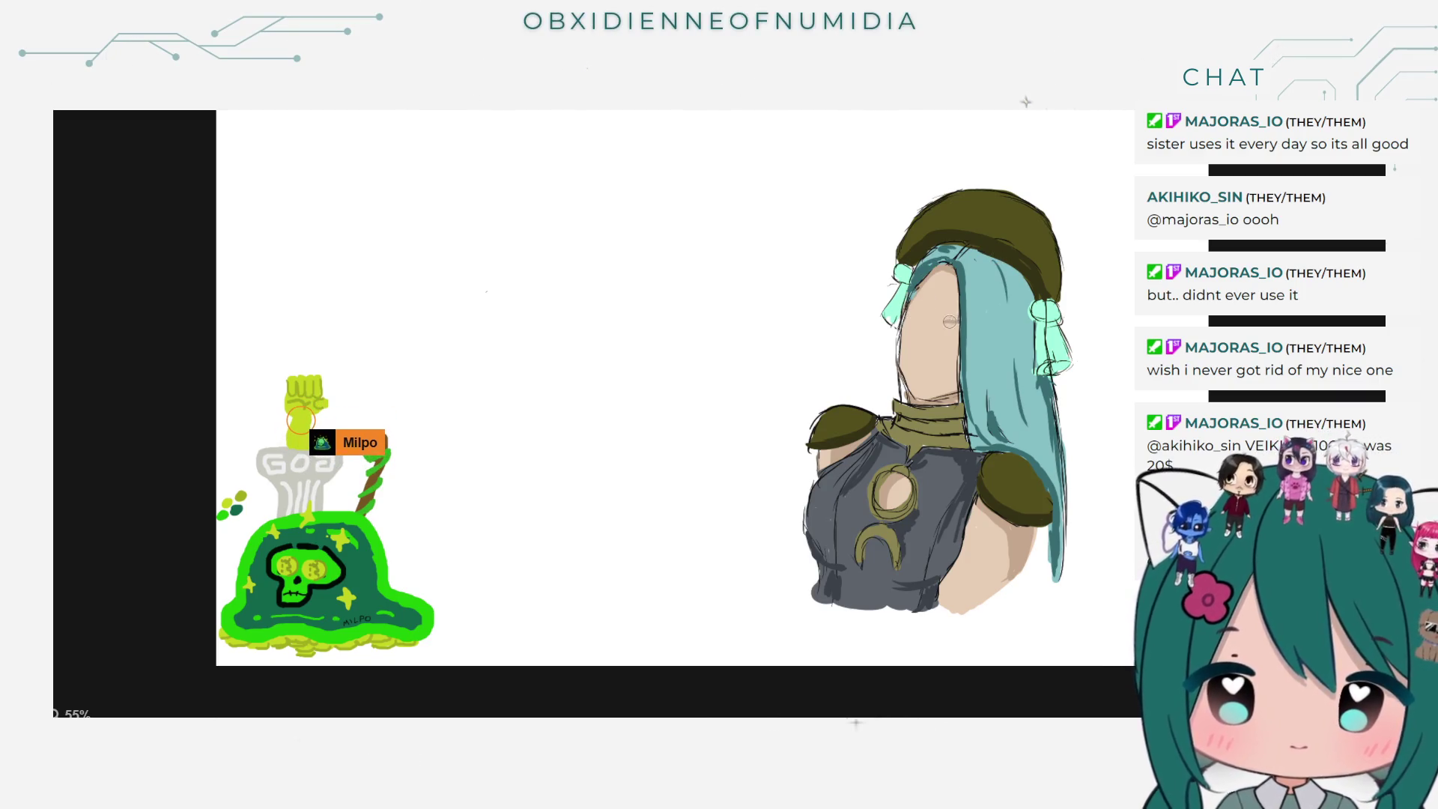
left_click_drag(938, 330, 936, 341)
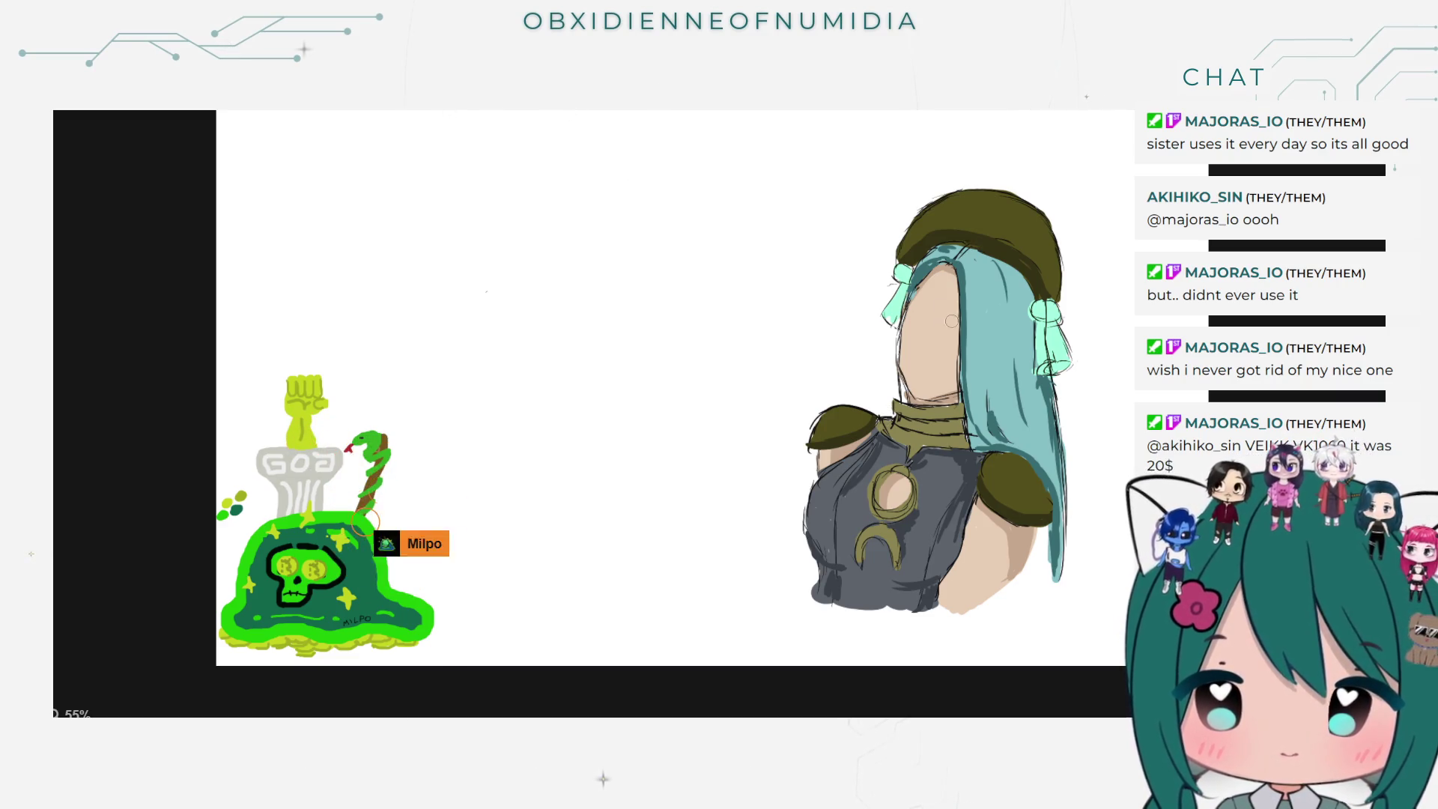
left_click_drag(960, 323, 929, 331)
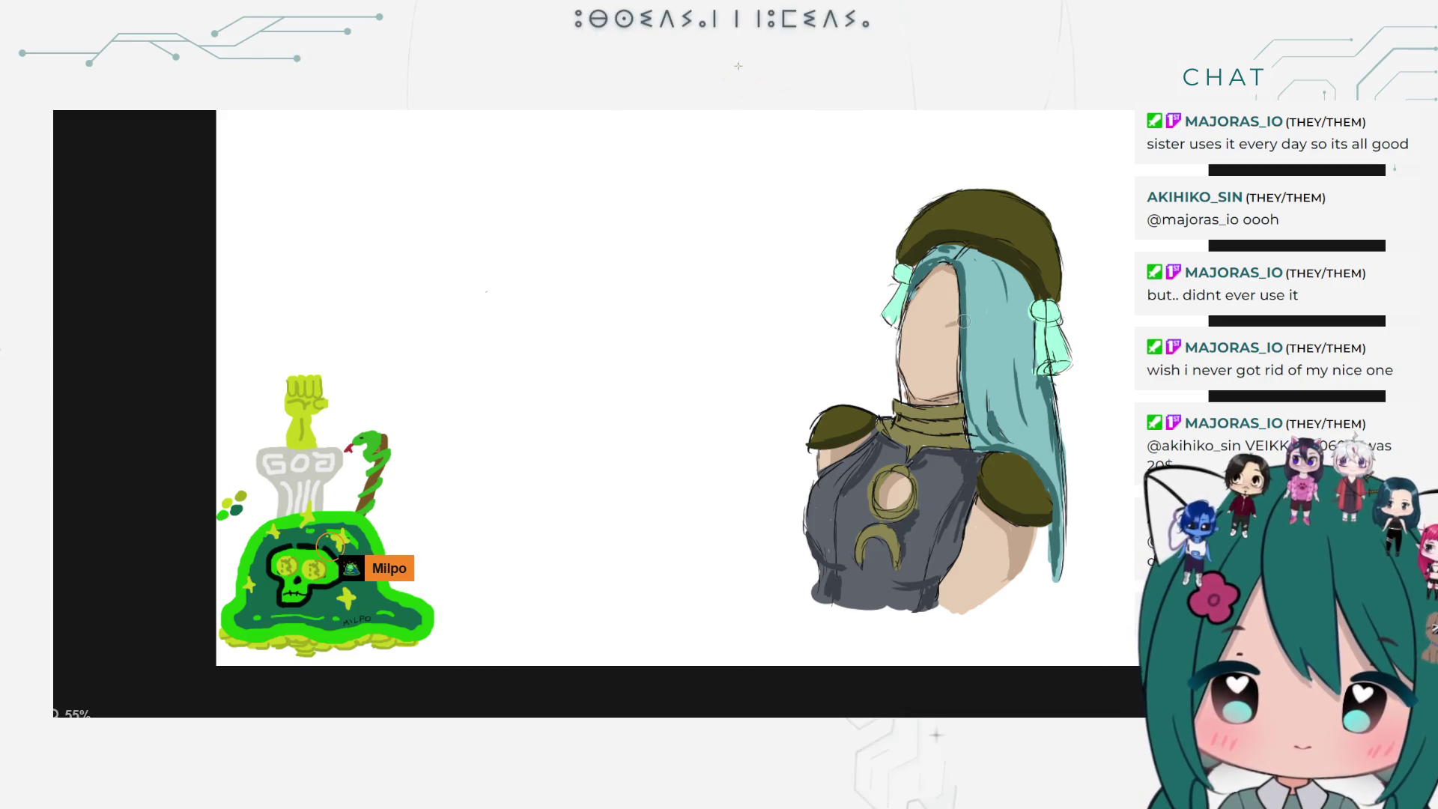
key("ctrl+z")
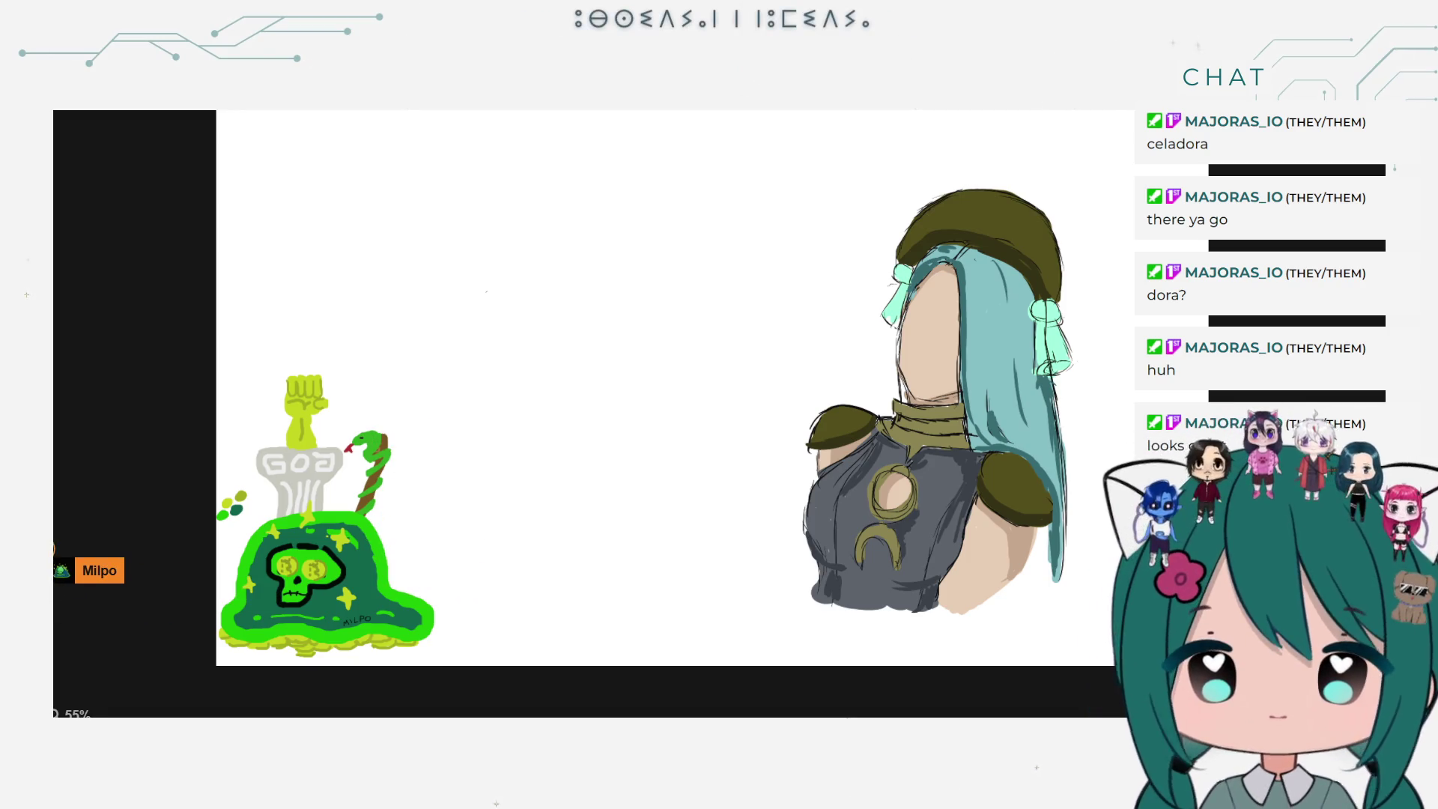
scroll(816, 335, "down", 2)
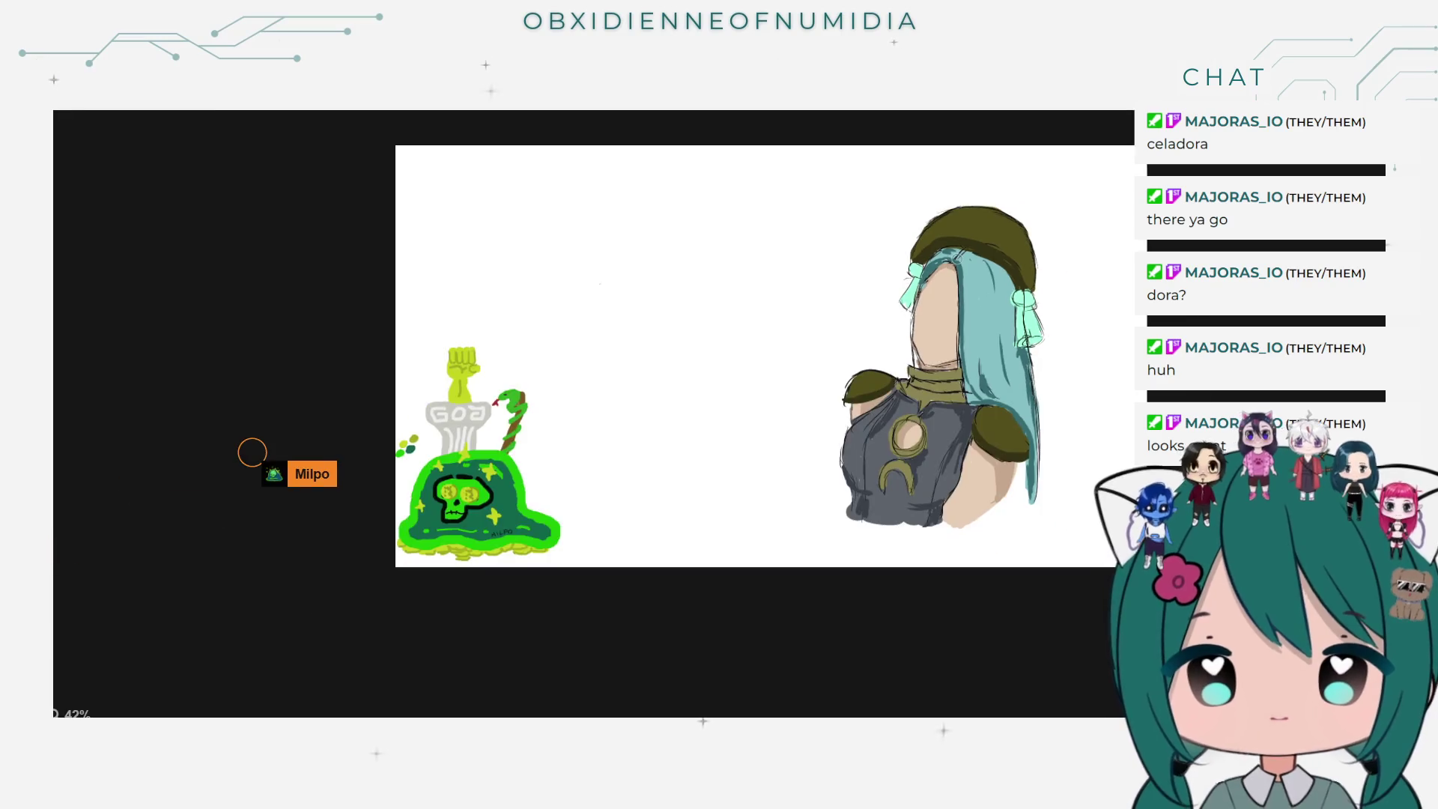
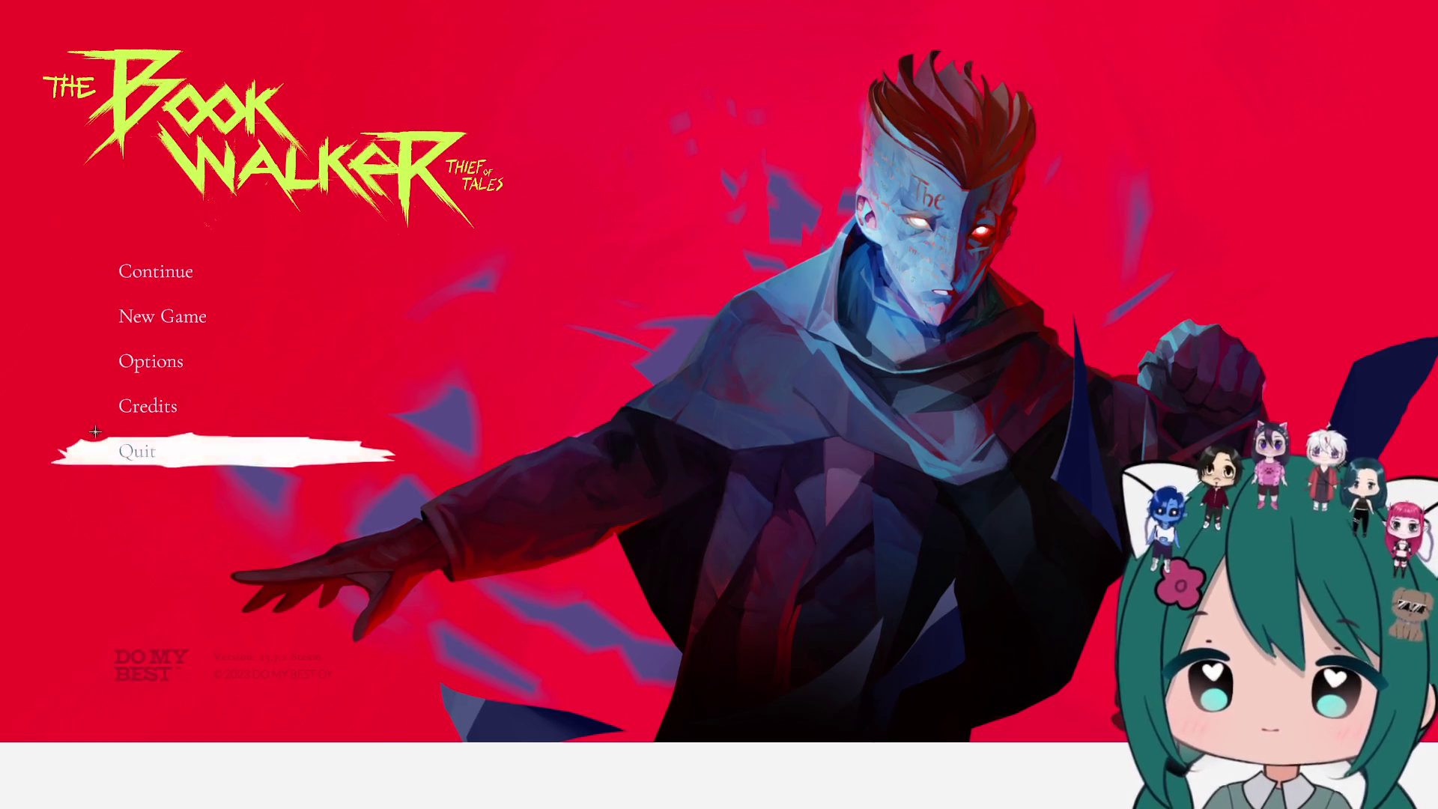
Step: Open Options from the main menu to show VSync On, Full Screen Off and 1280x1024 resolution
left_click(147, 372)
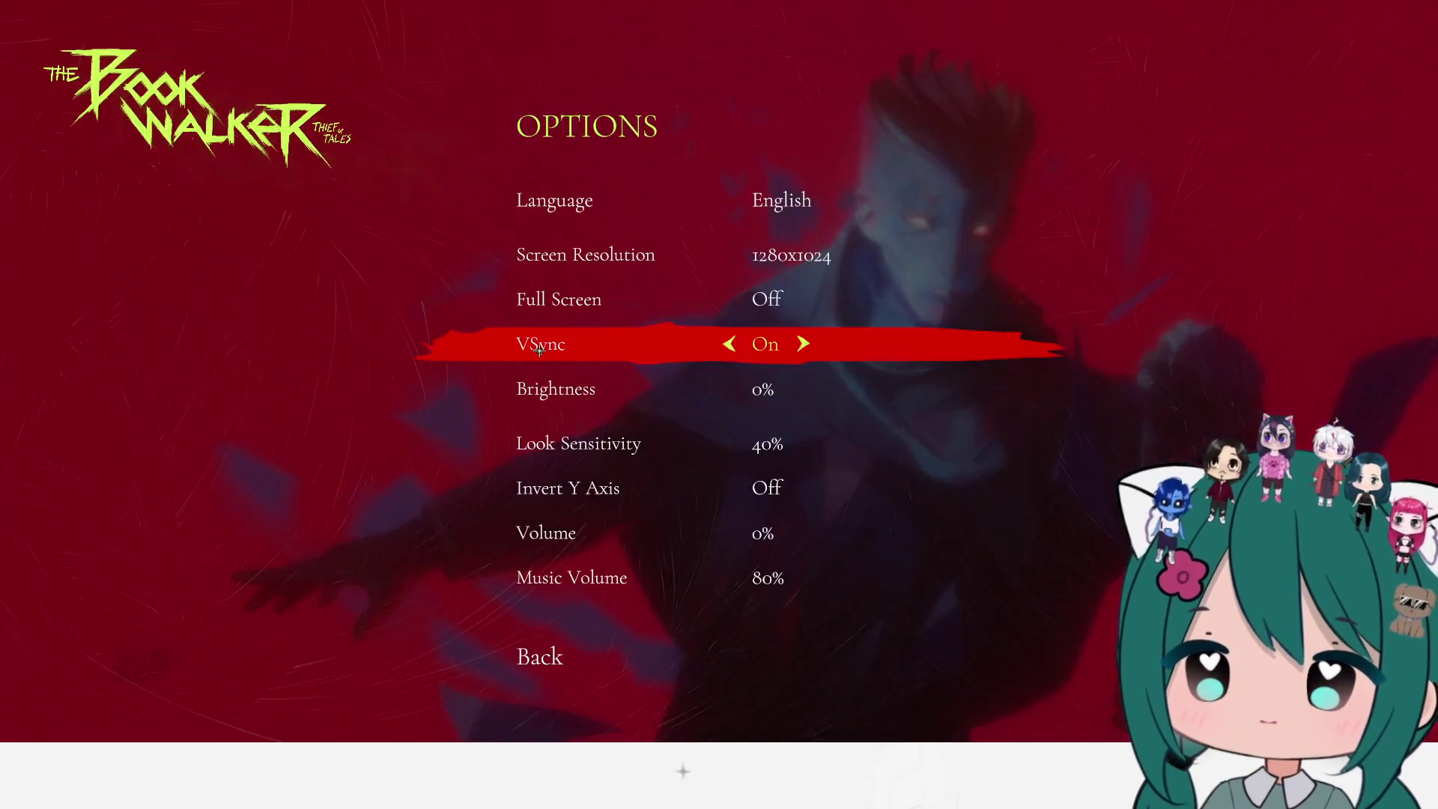